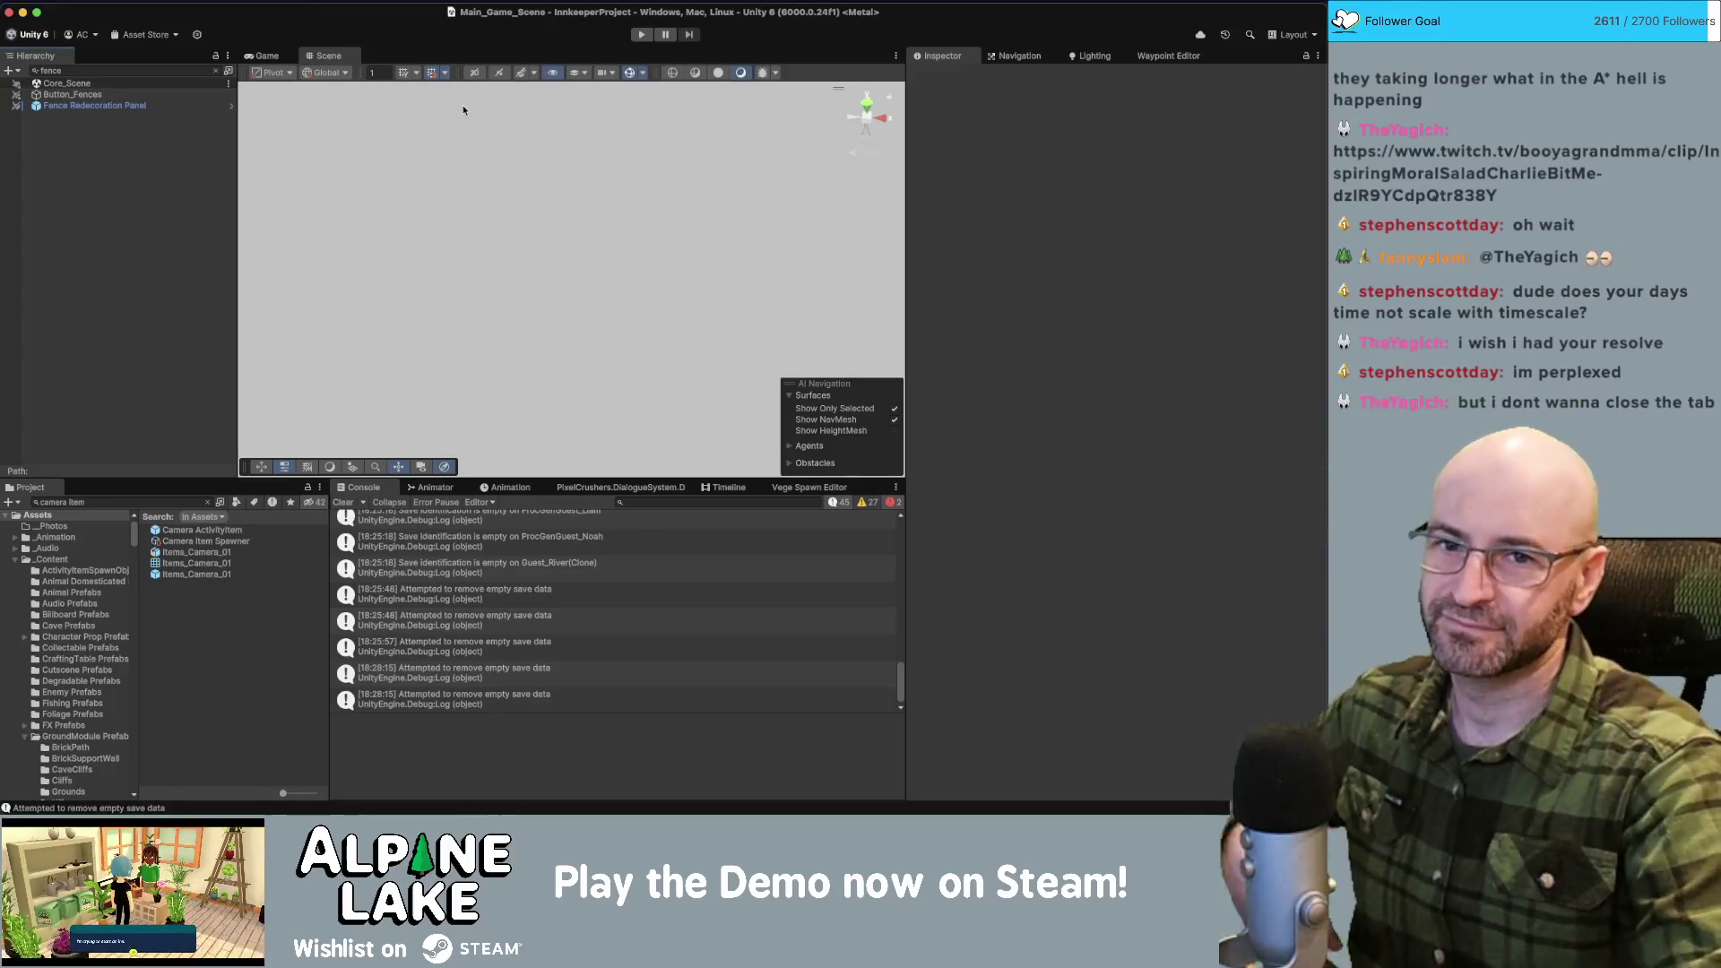
# Clear the 'fence' hierarchy filter and collapse the NPCs group to see the full scene trees.
pyautogui.click(216, 70)
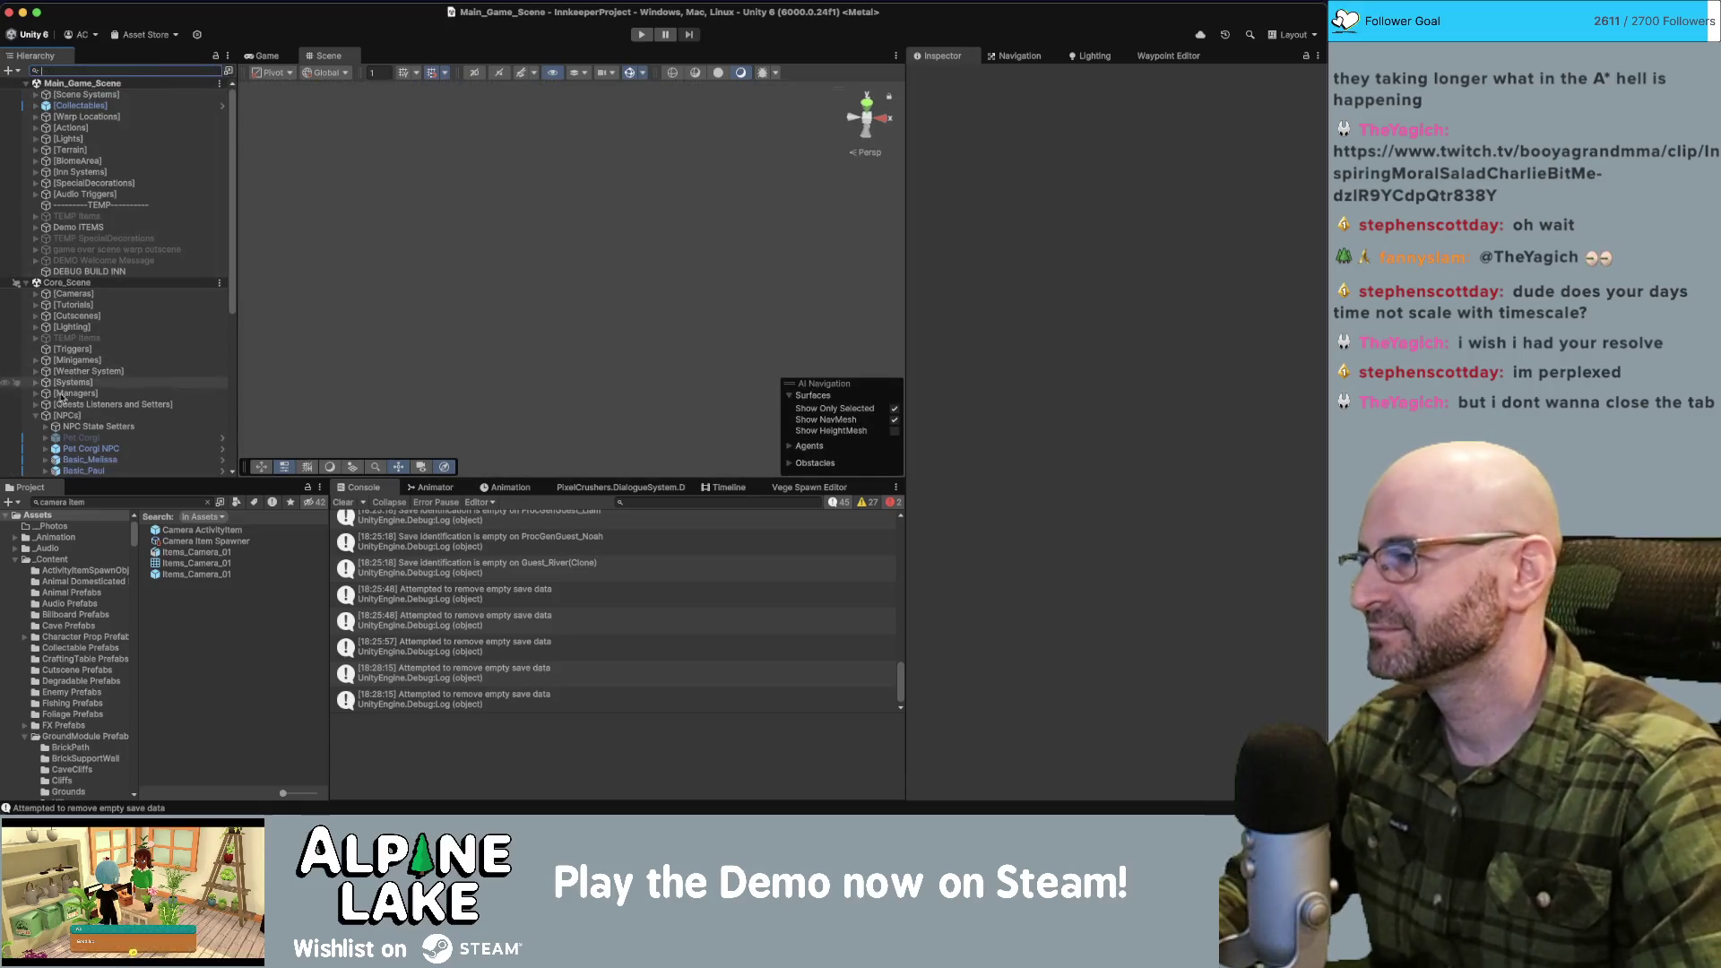
pyautogui.click(37, 416)
pyautogui.scroll(-3, 135, 359)
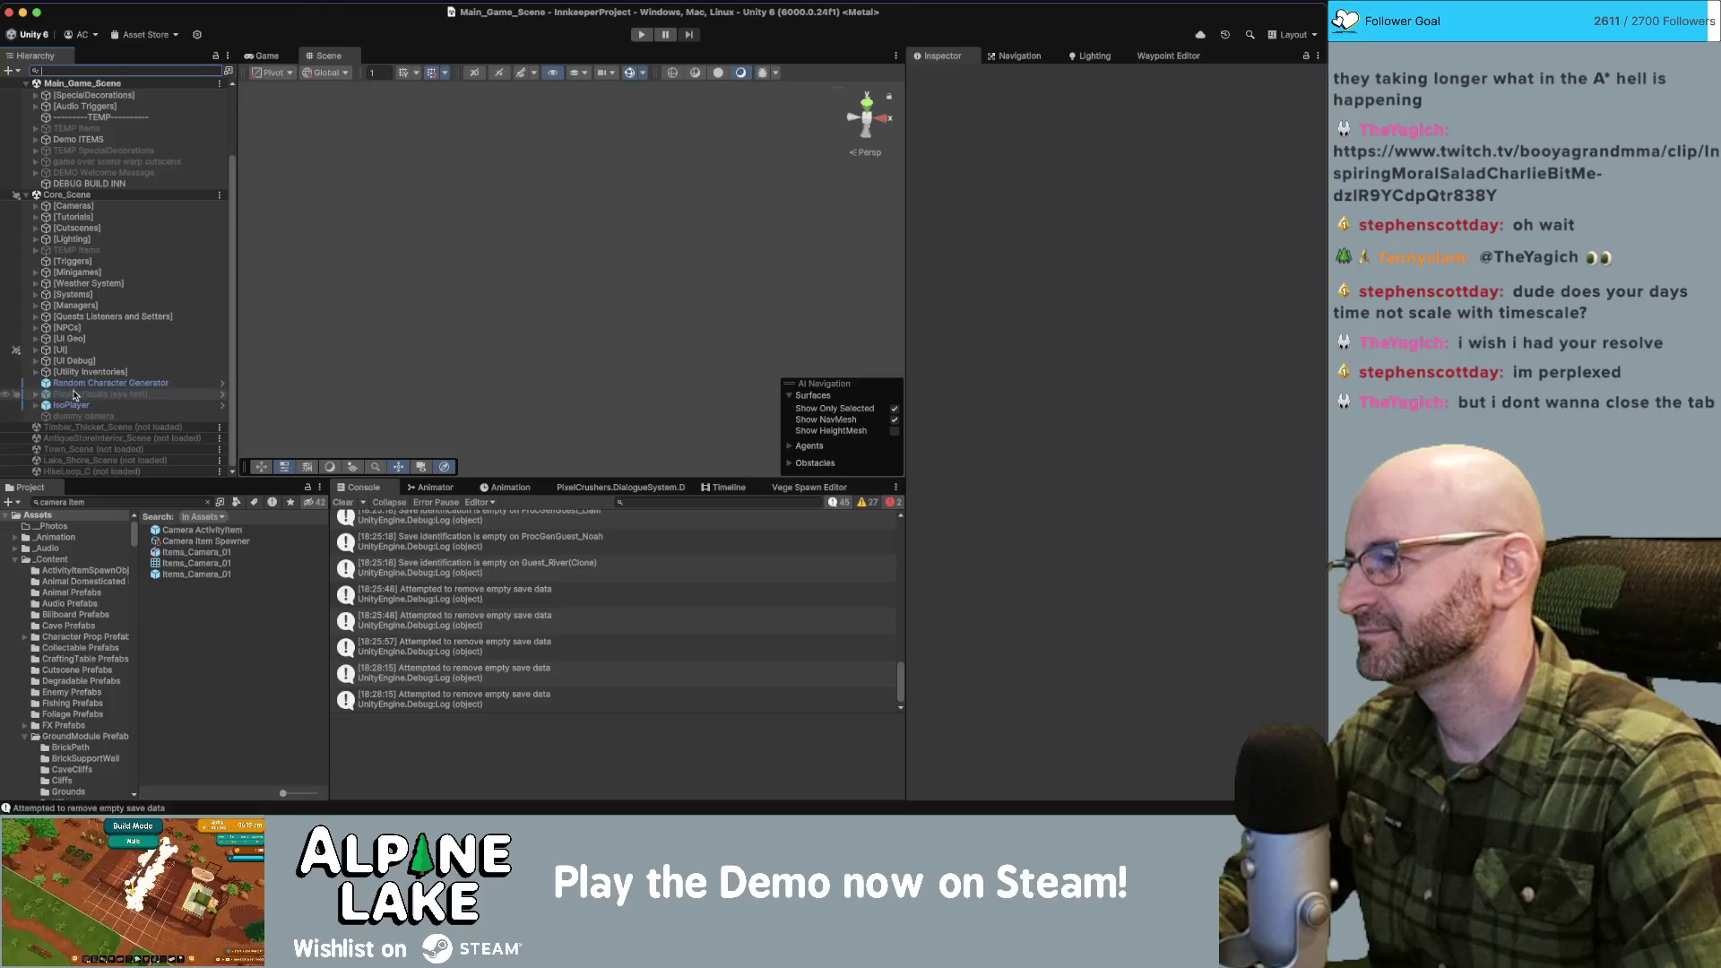
pyautogui.scroll(5, 495, 592)
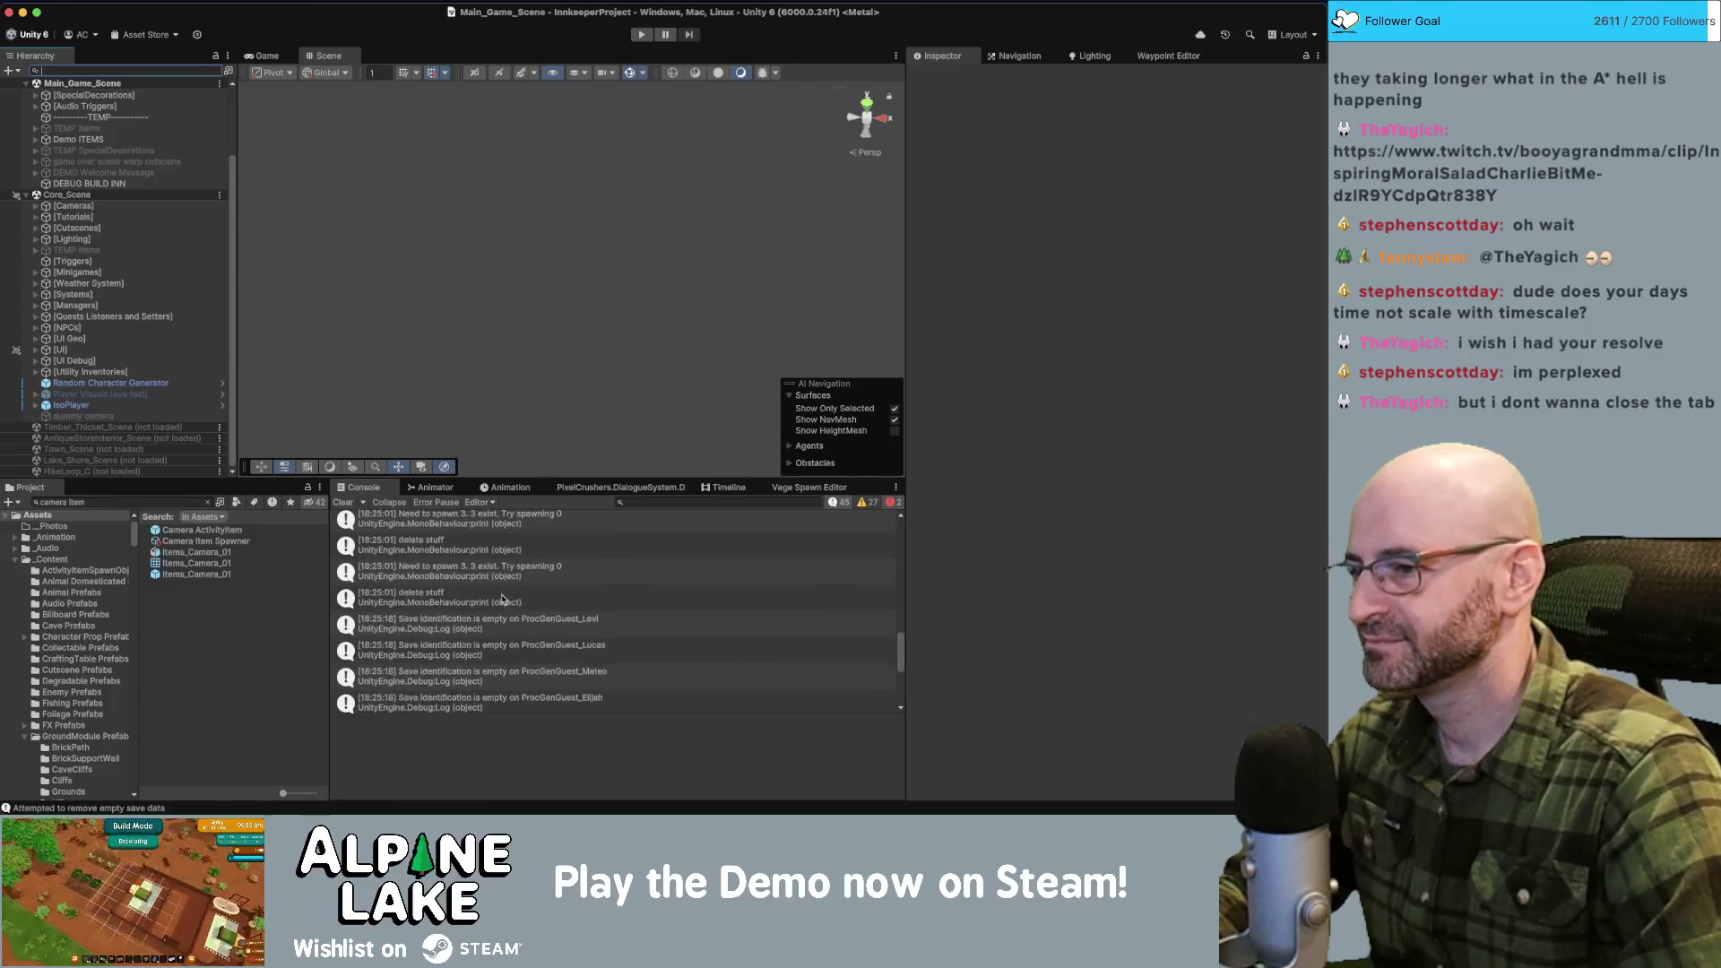
pyautogui.scroll(3, 546, 586)
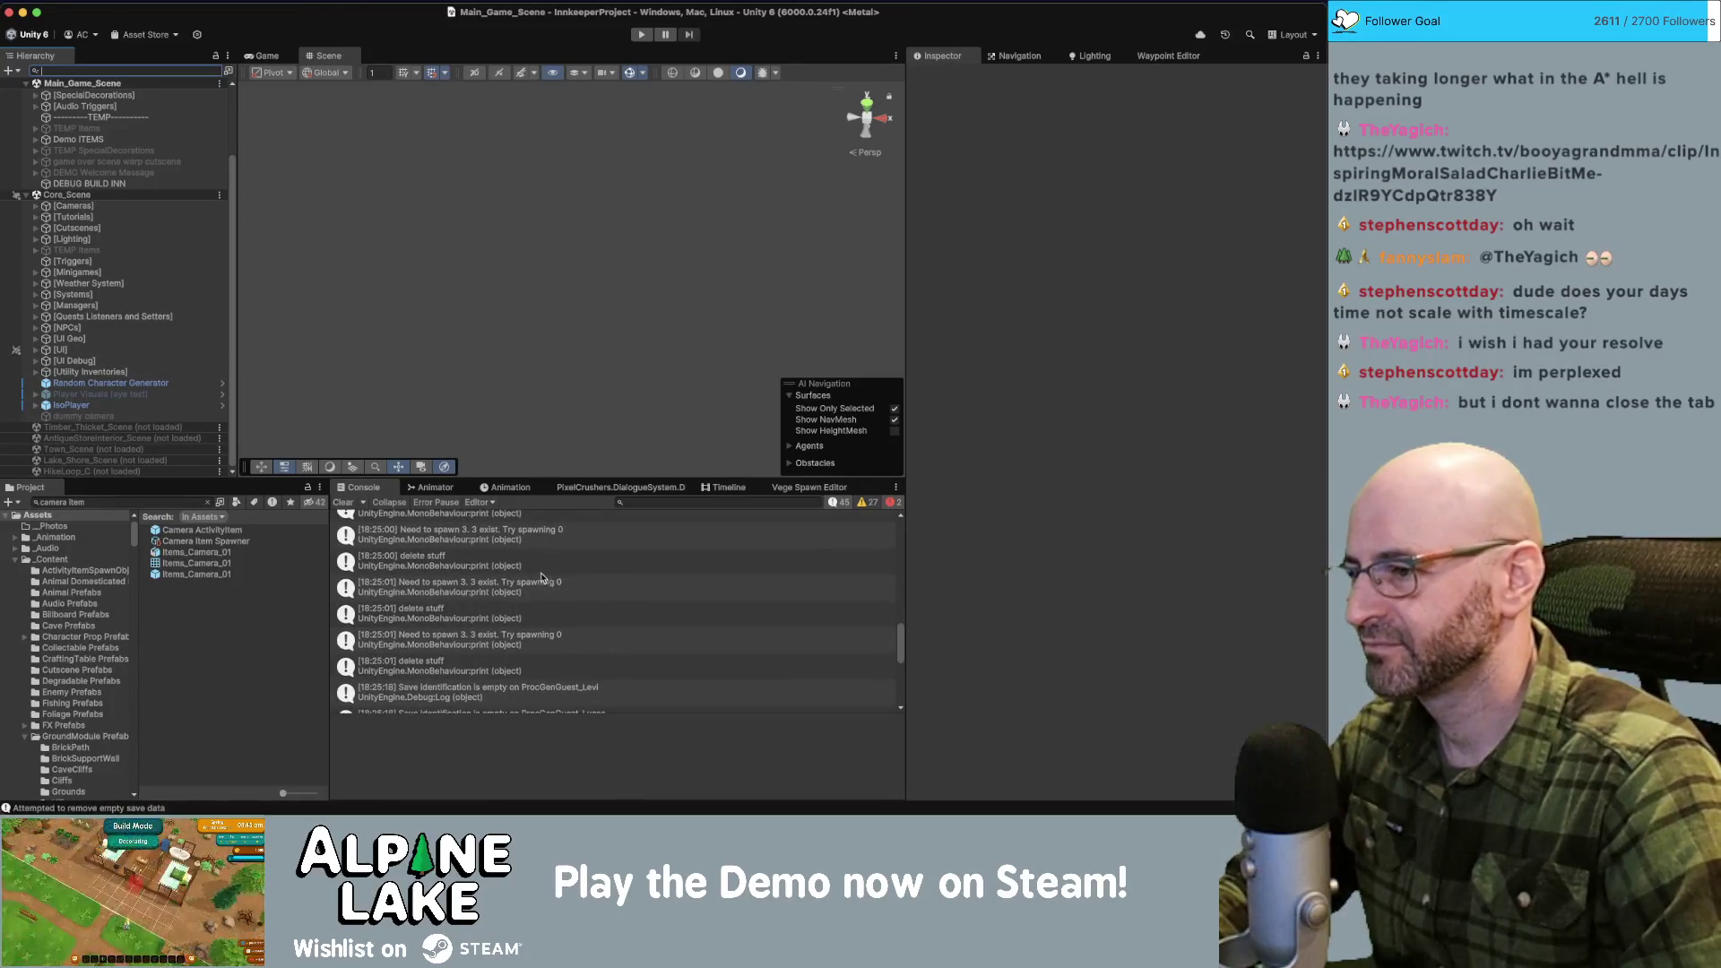
# Comment out the spawn debug prints, including WE SPAWNING THORNS, in BiomeArea.cs.
pyautogui.doubleClick(498, 590)
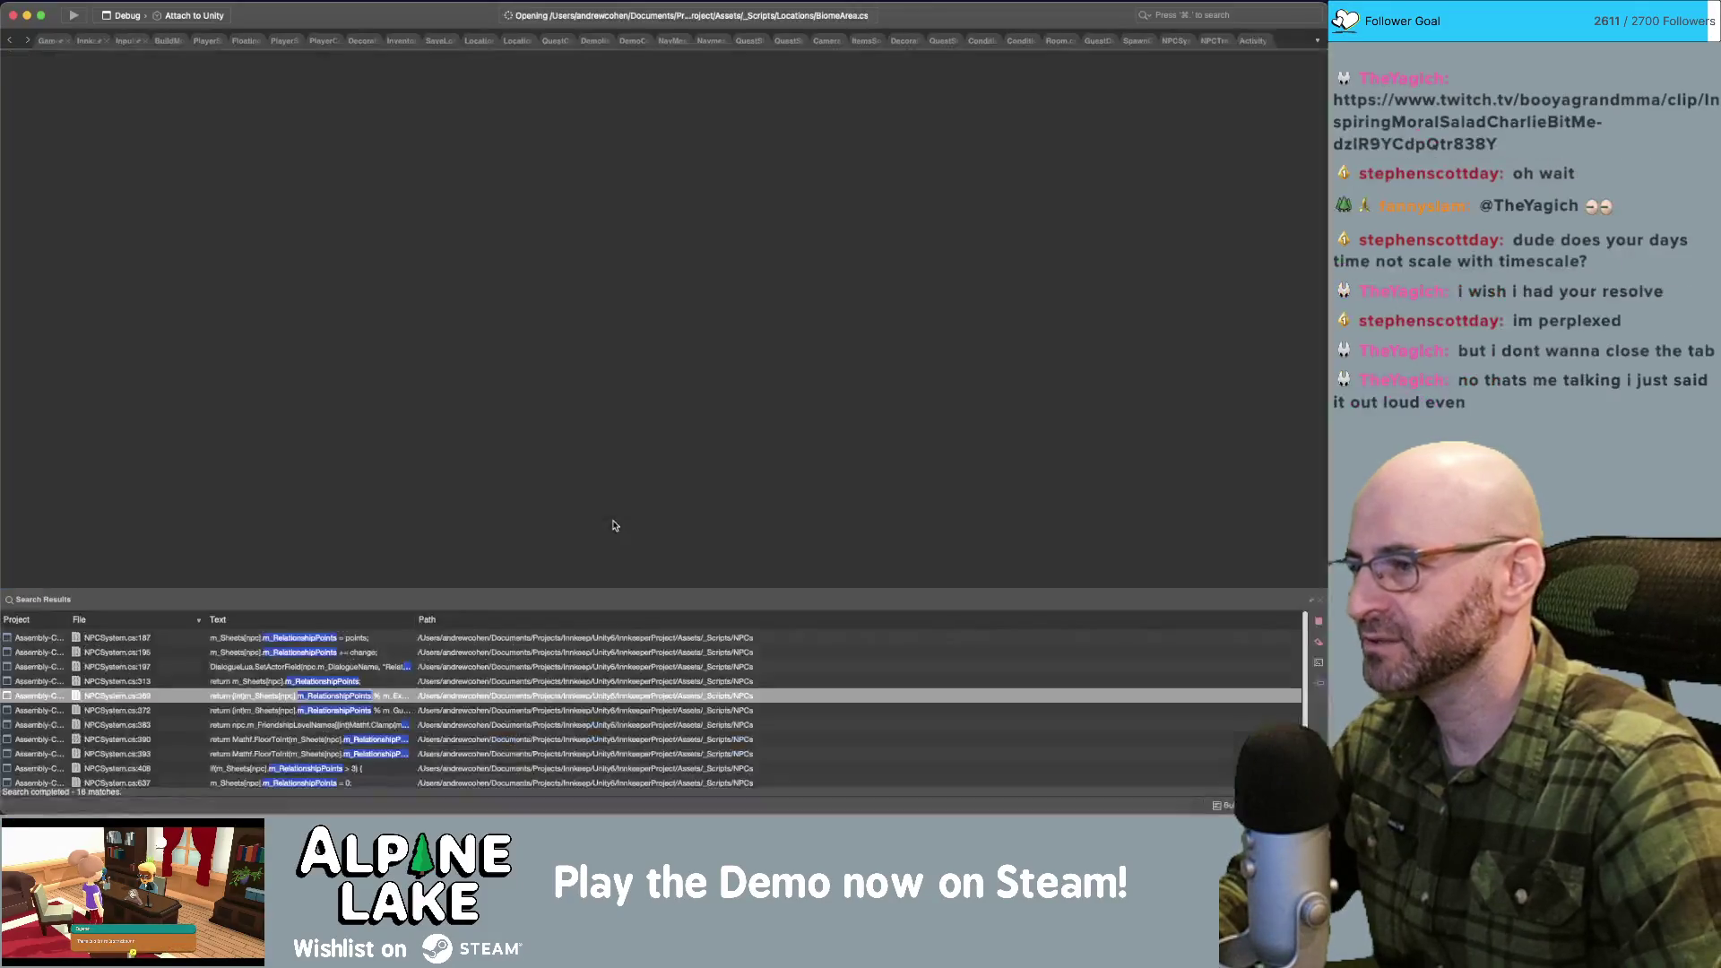
pyautogui.press('super+slash')
pyautogui.press('Down')
pyautogui.press('Down')
pyautogui.press('Down')
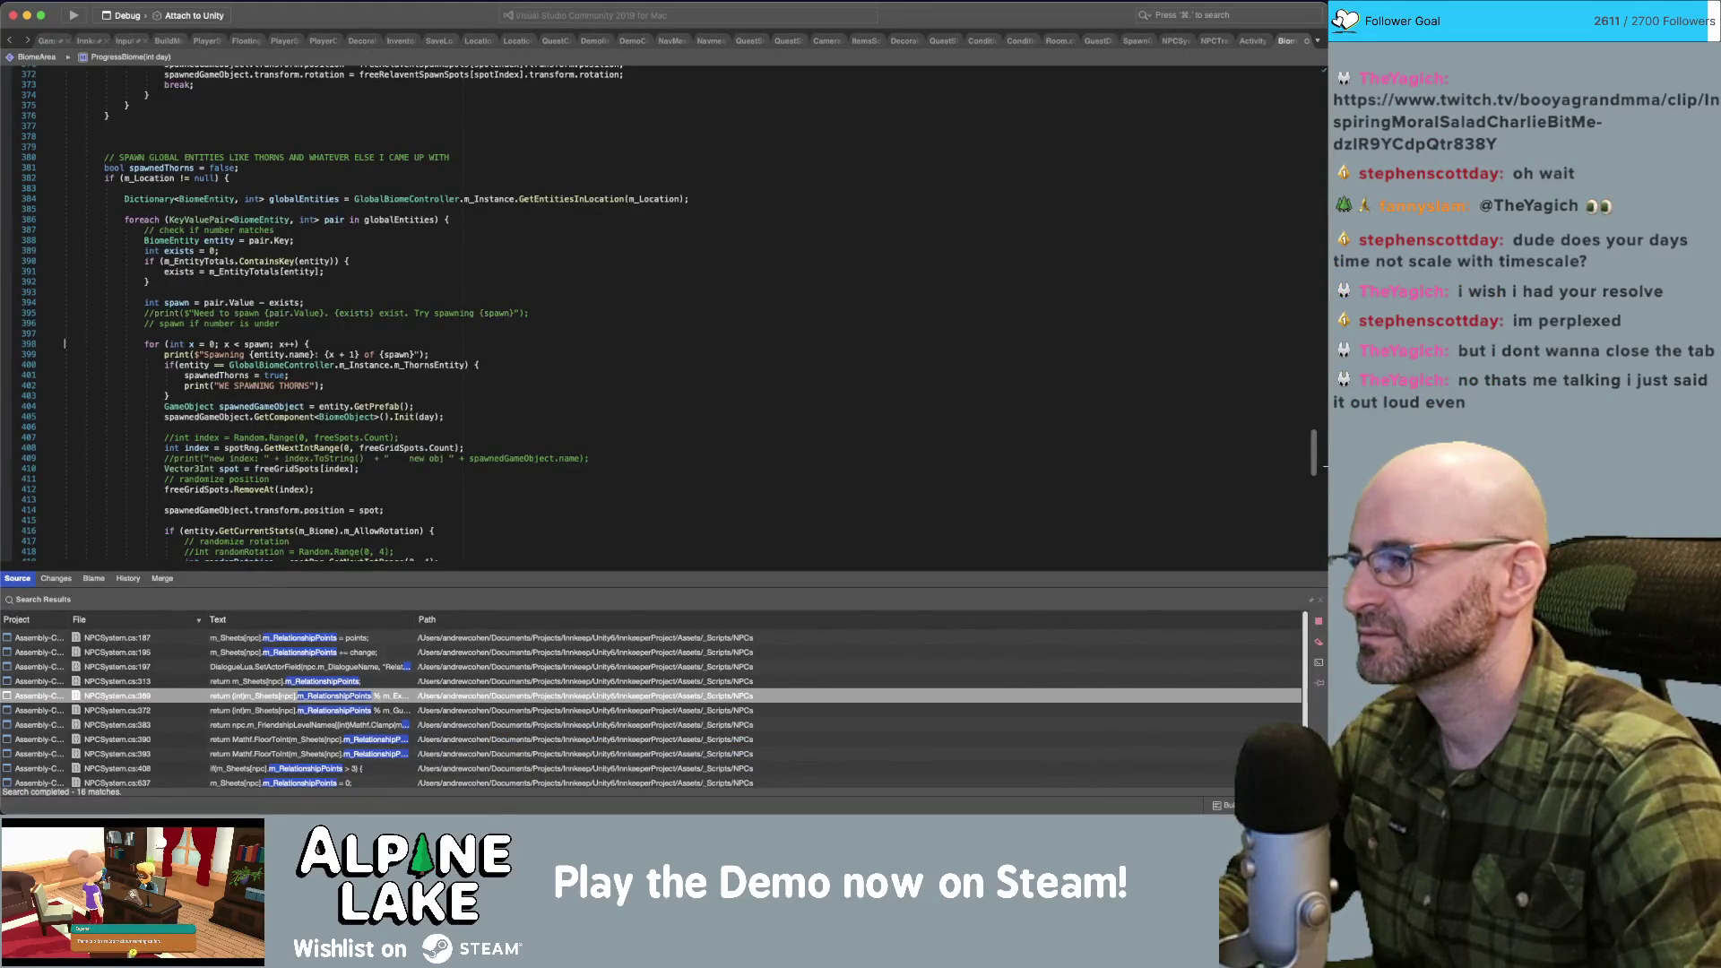
pyautogui.click(64, 354)
pyautogui.press('super+slash')
pyautogui.press('Down')
pyautogui.press('Down')
pyautogui.press('Down')
pyautogui.press('super+slash')
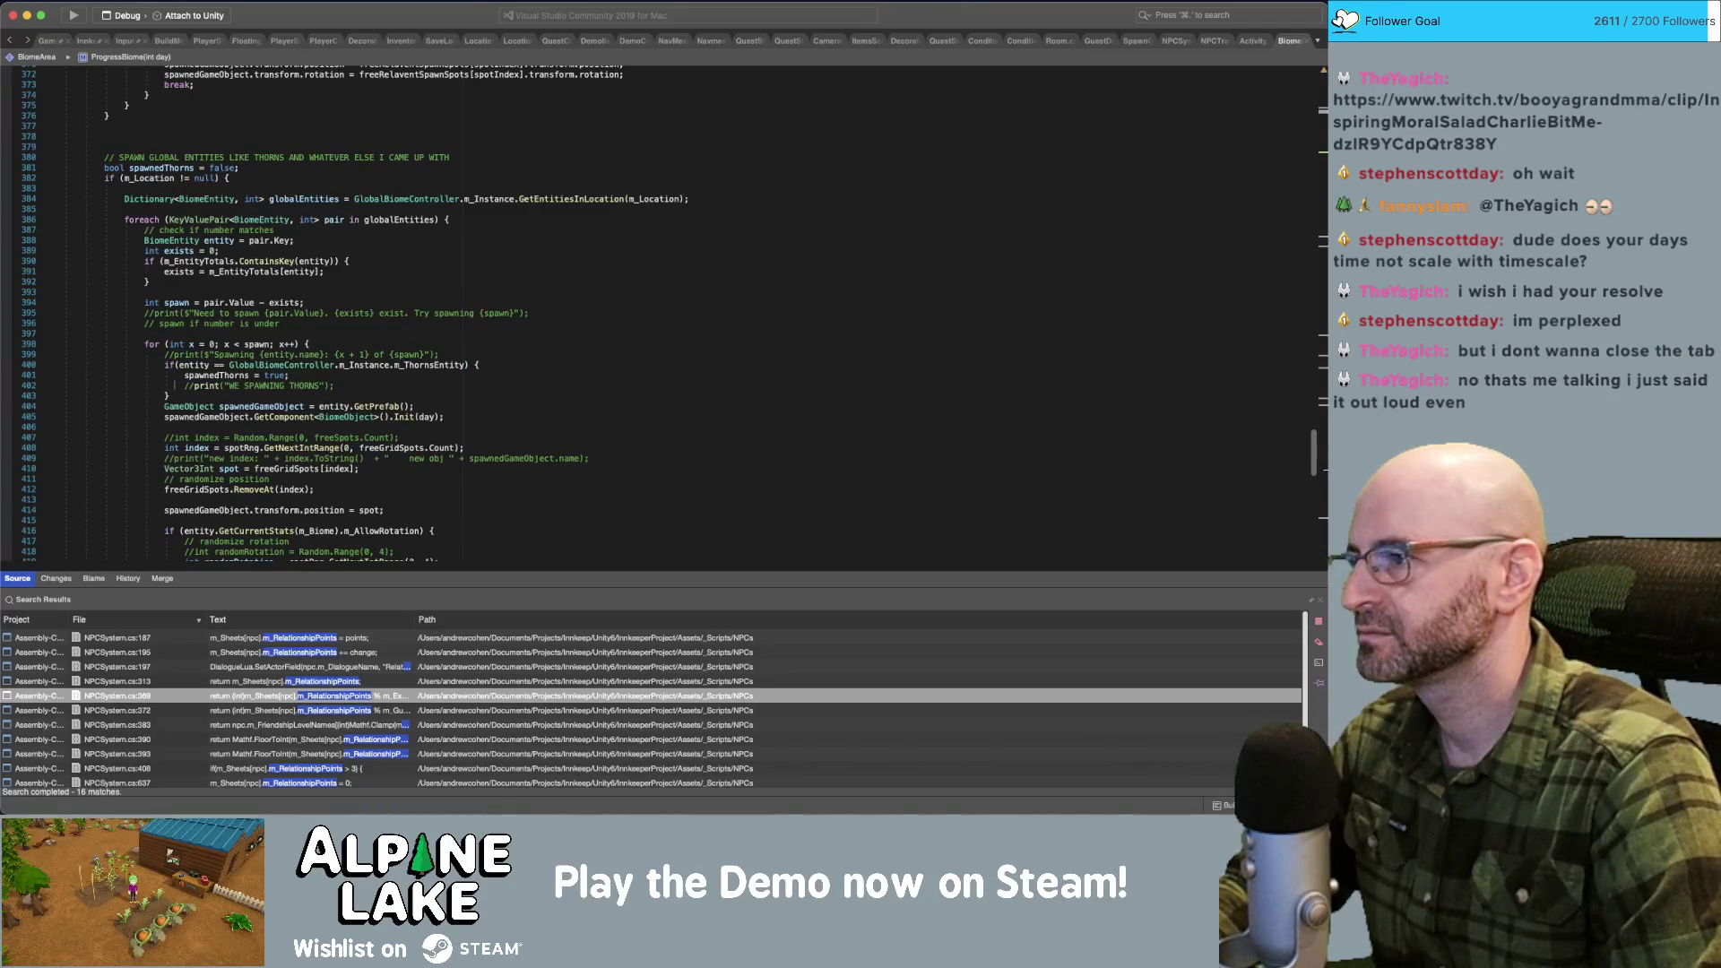
# Check HasRegisteredGuests in Activity.cs, then bring up the crystal caves image search.
pyautogui.hotkey('ctrl', 'Tab')
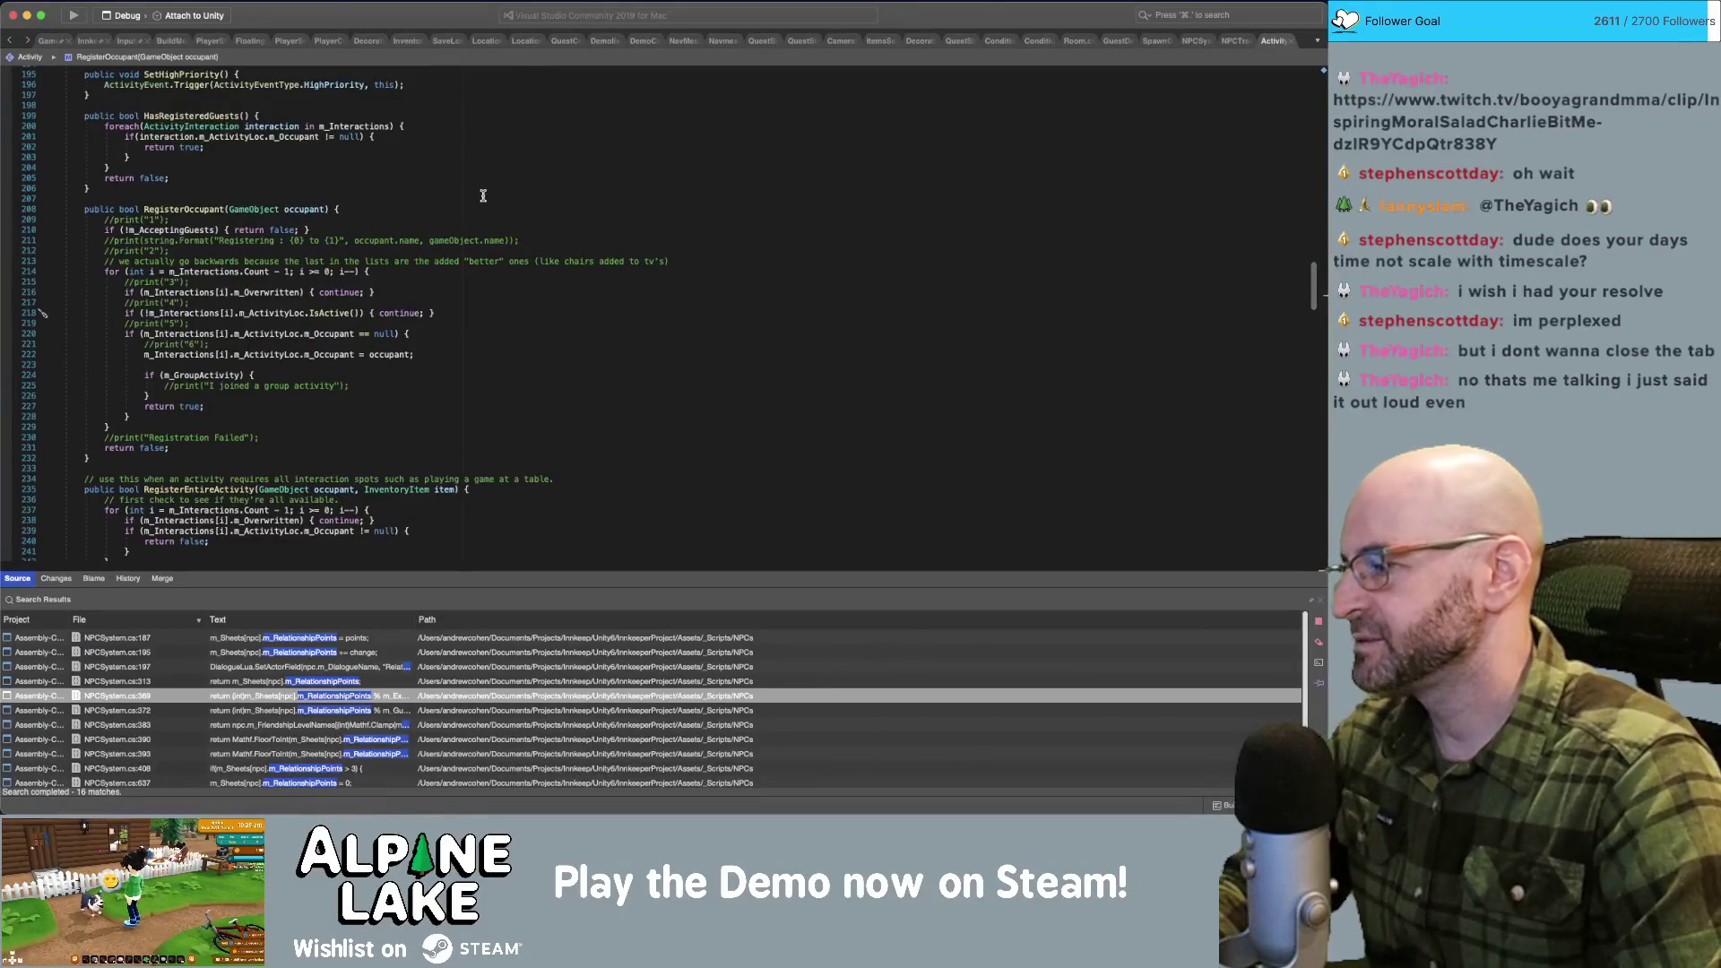
pyautogui.click(502, 147)
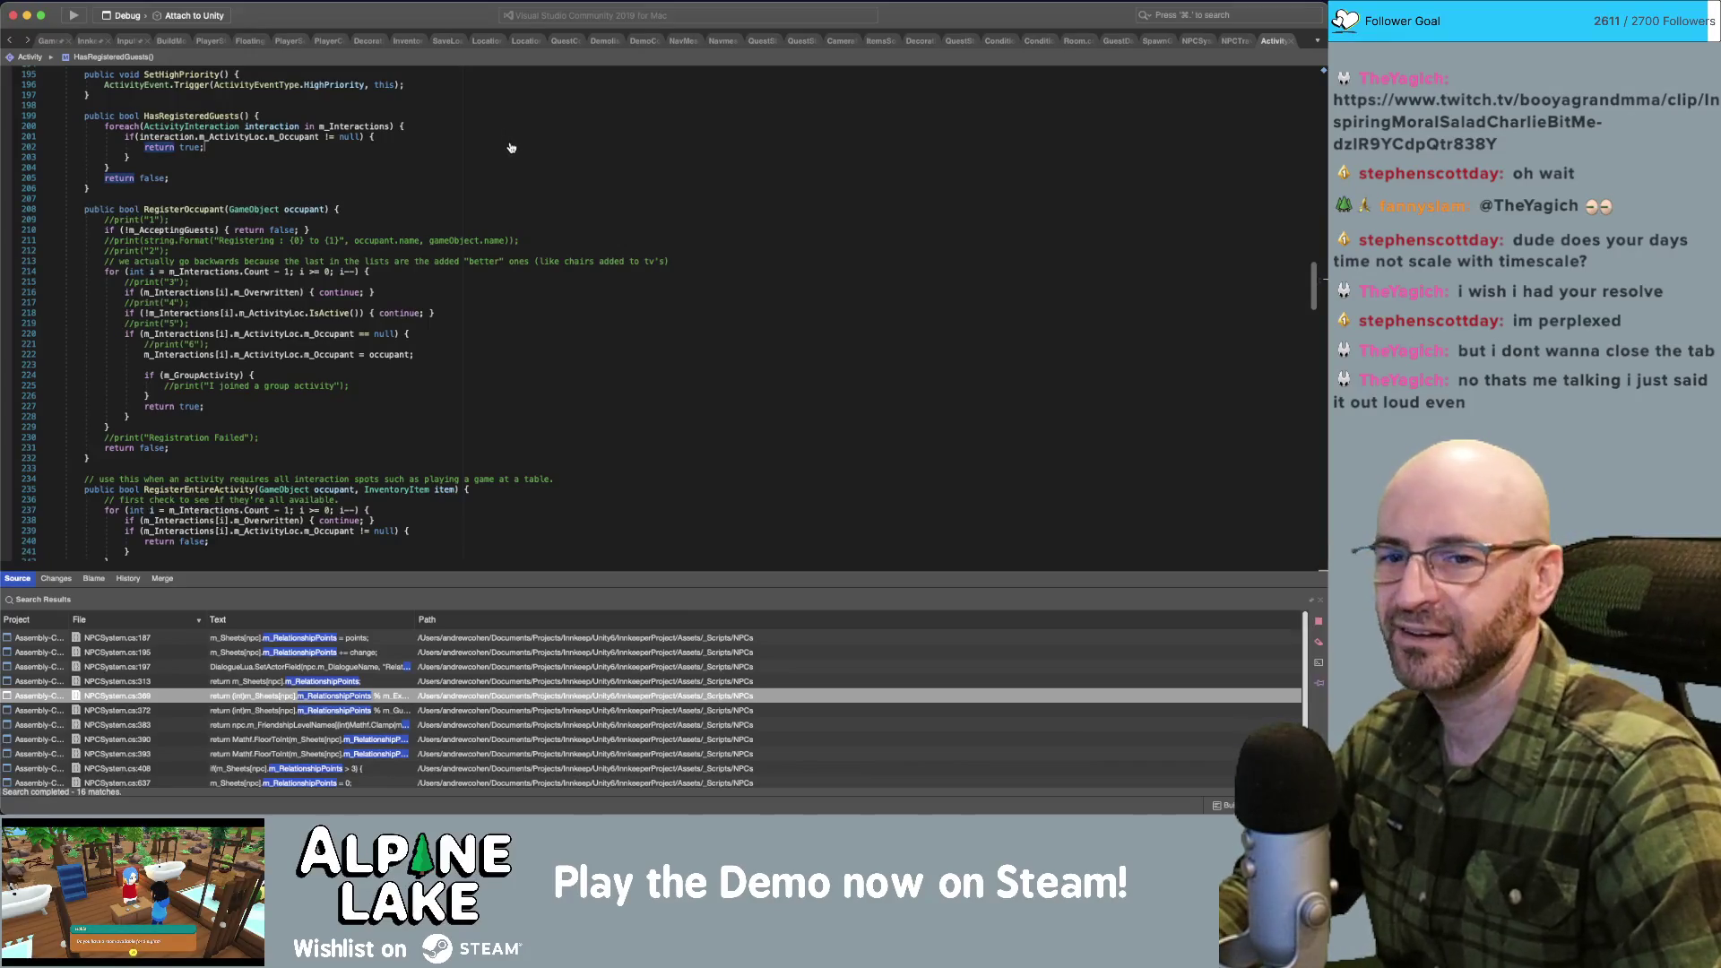
pyautogui.press('super+Tab')
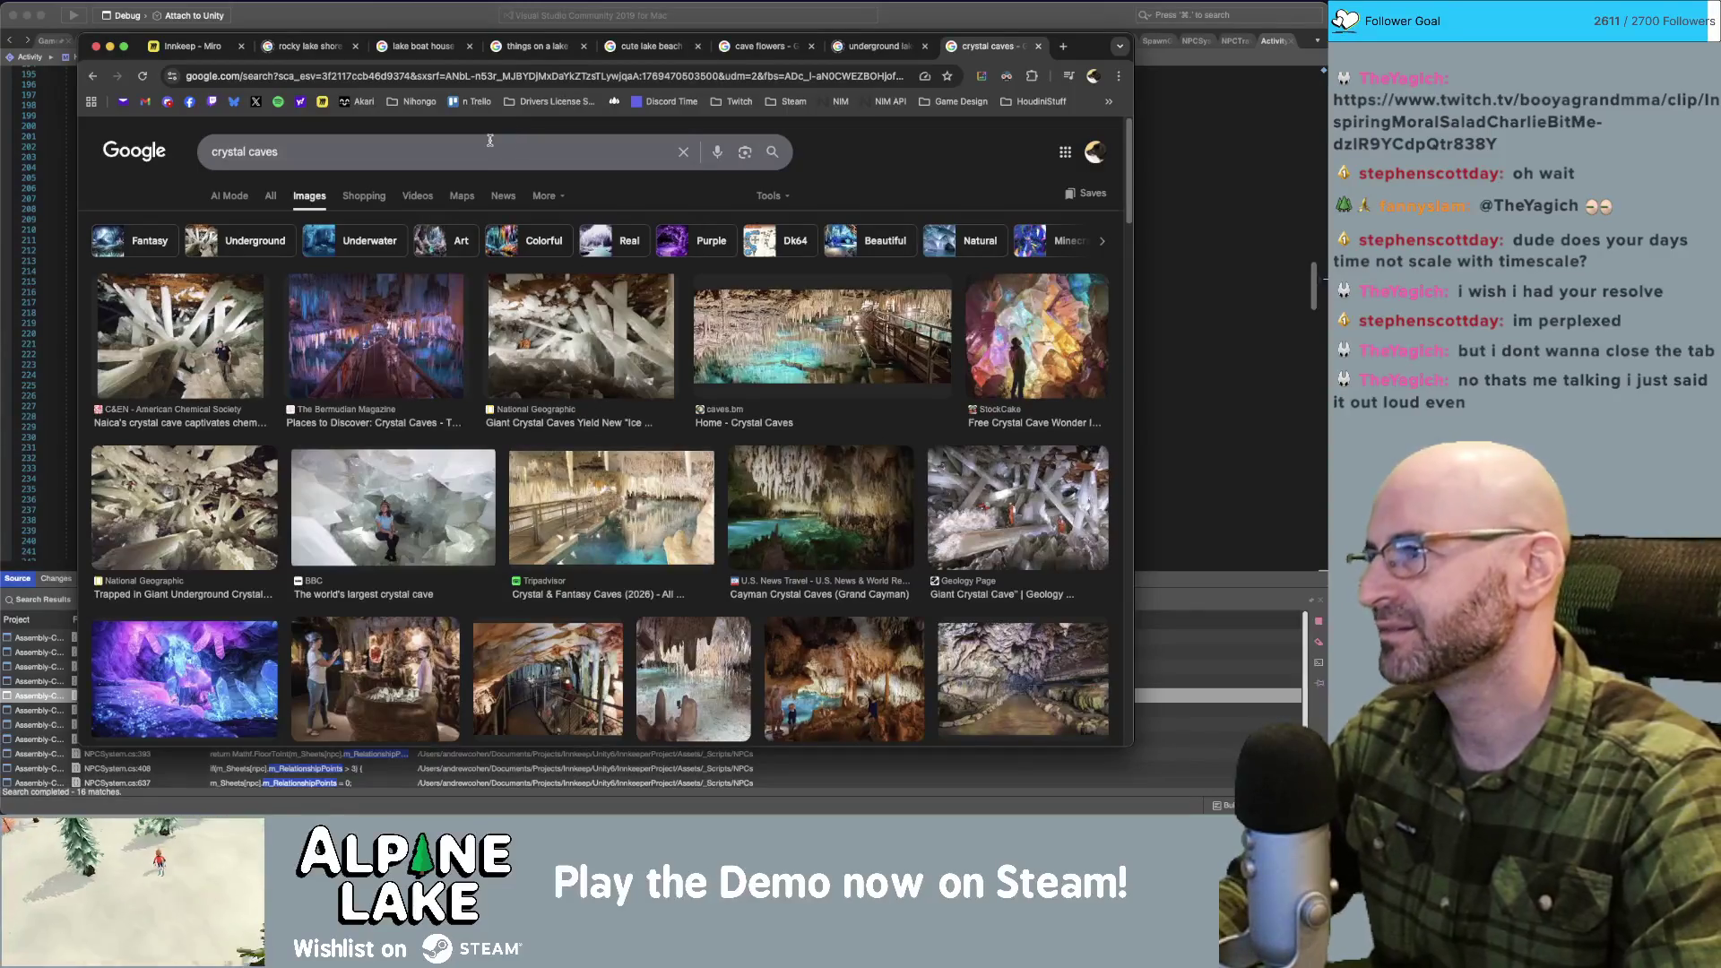
# Return from the crystal caves image search to the Activity script in Visual Studio.
pyautogui.click(461, 10)
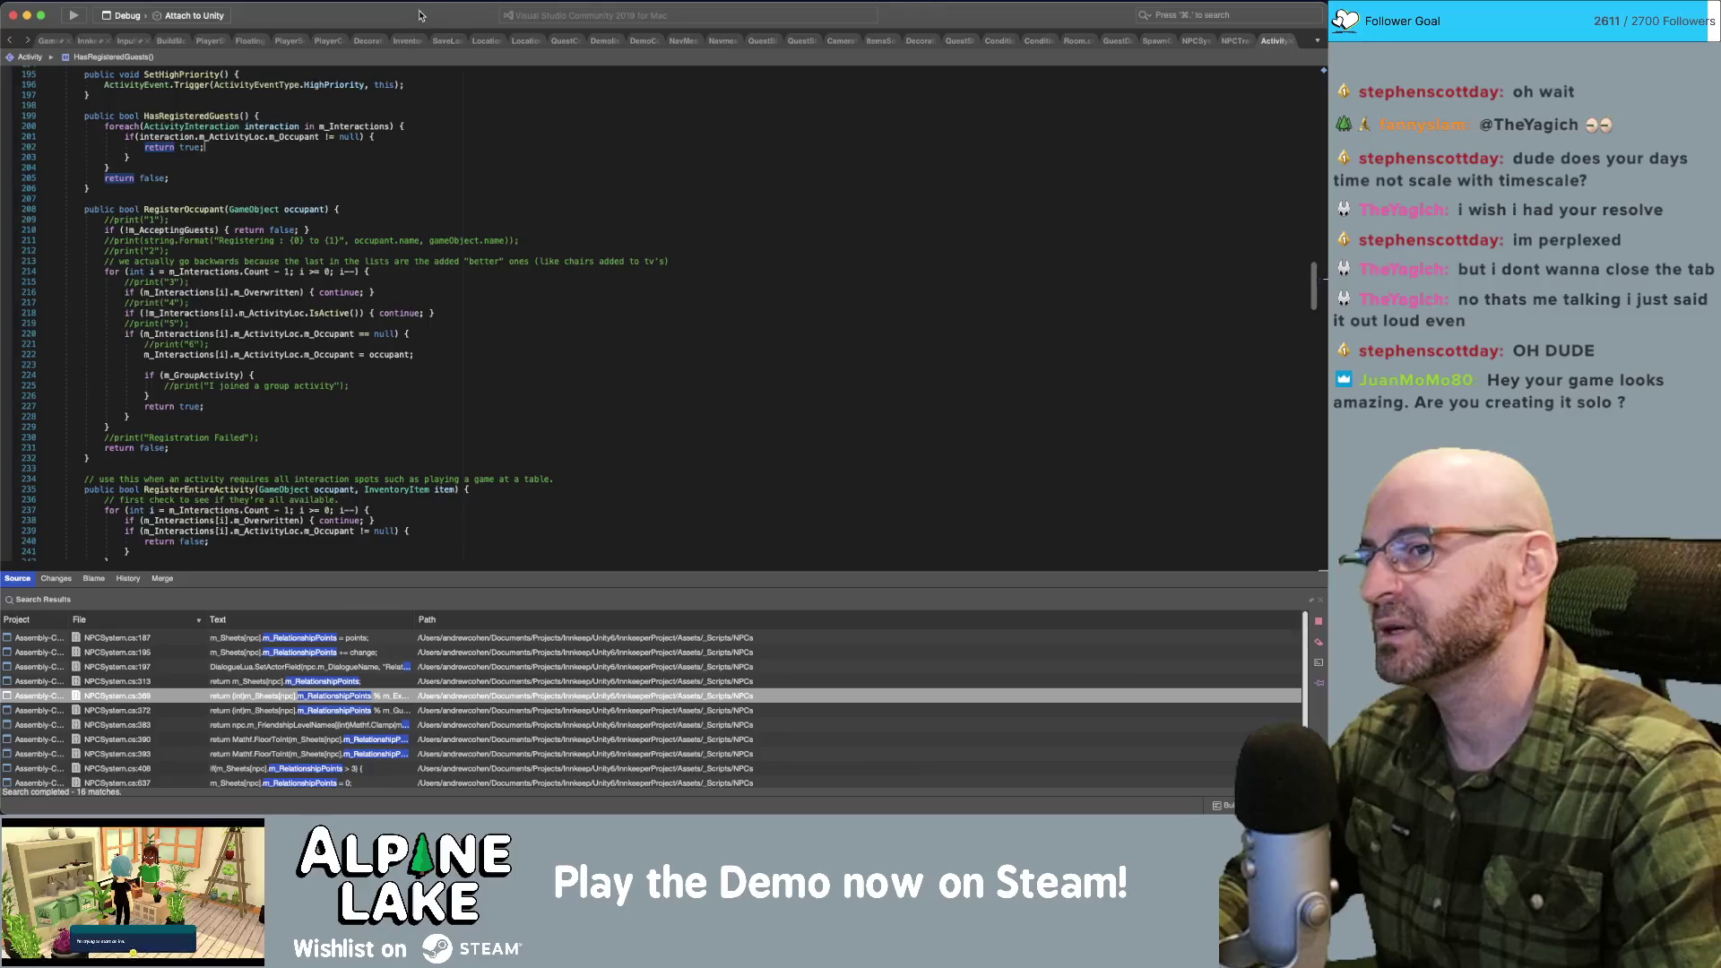
# Switch from Visual Studio back to the Unity editor showing the spawn log.
pyautogui.press('super+Tab')
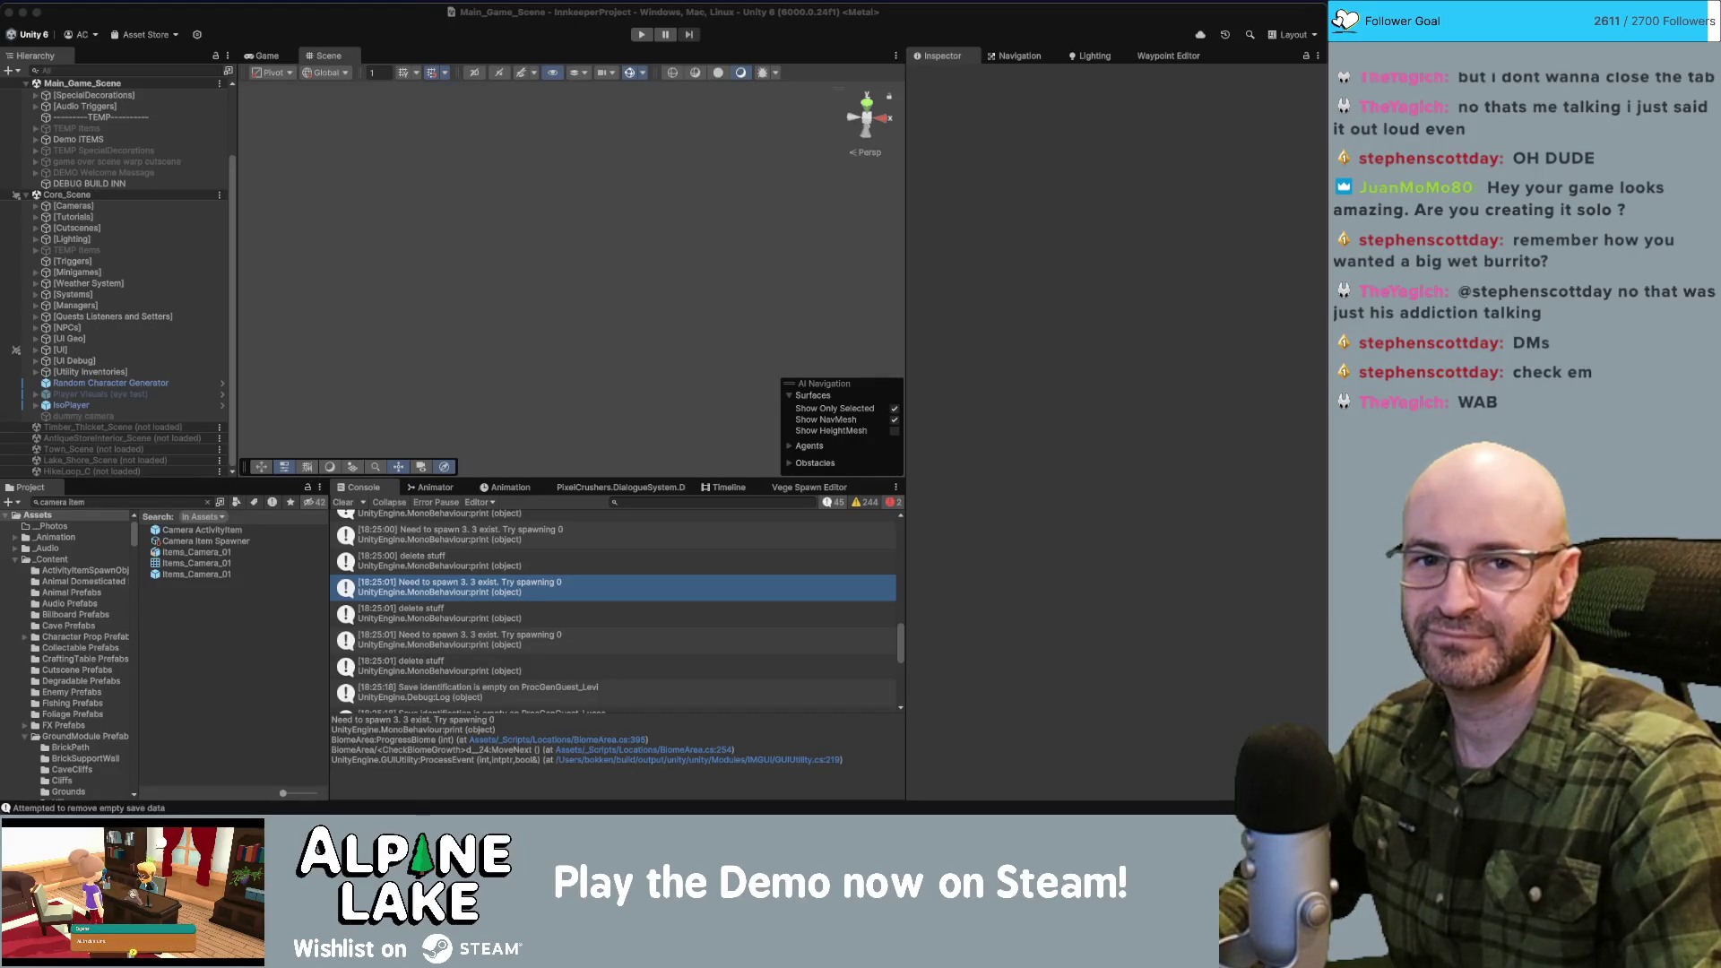
# Select the Camera Item Spawner asset and open its ActivityItemSpawner script at the SocketItem fields.
pyautogui.click(433, 41)
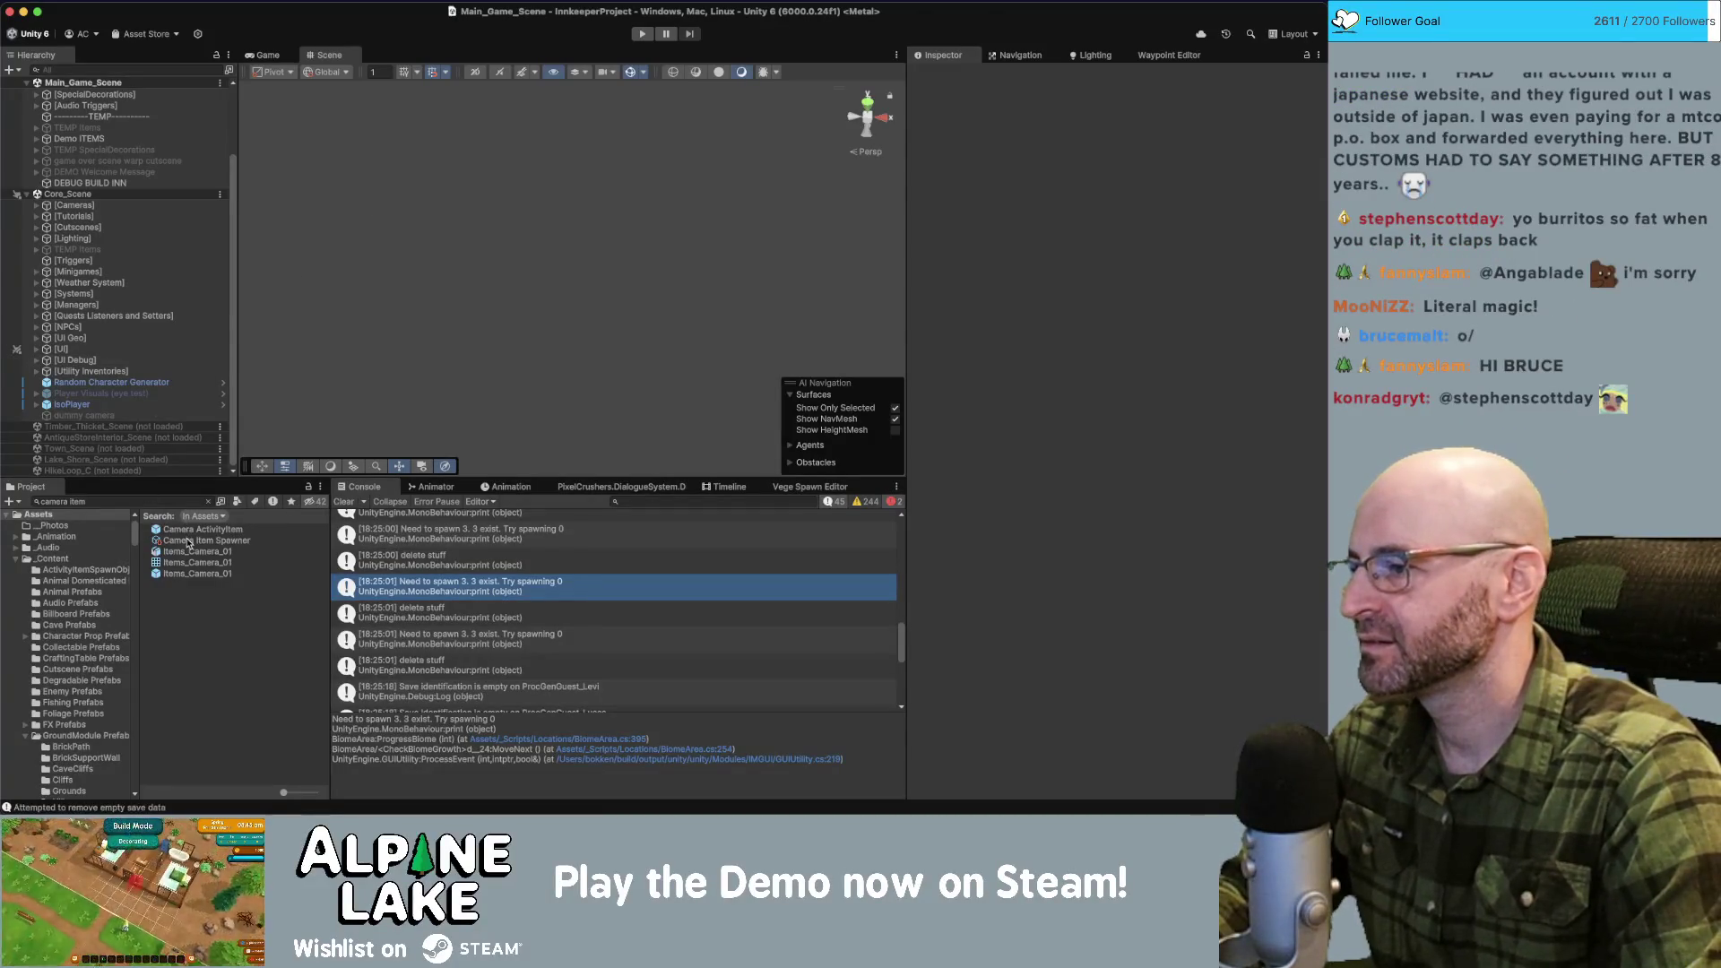
pyautogui.click(189, 542)
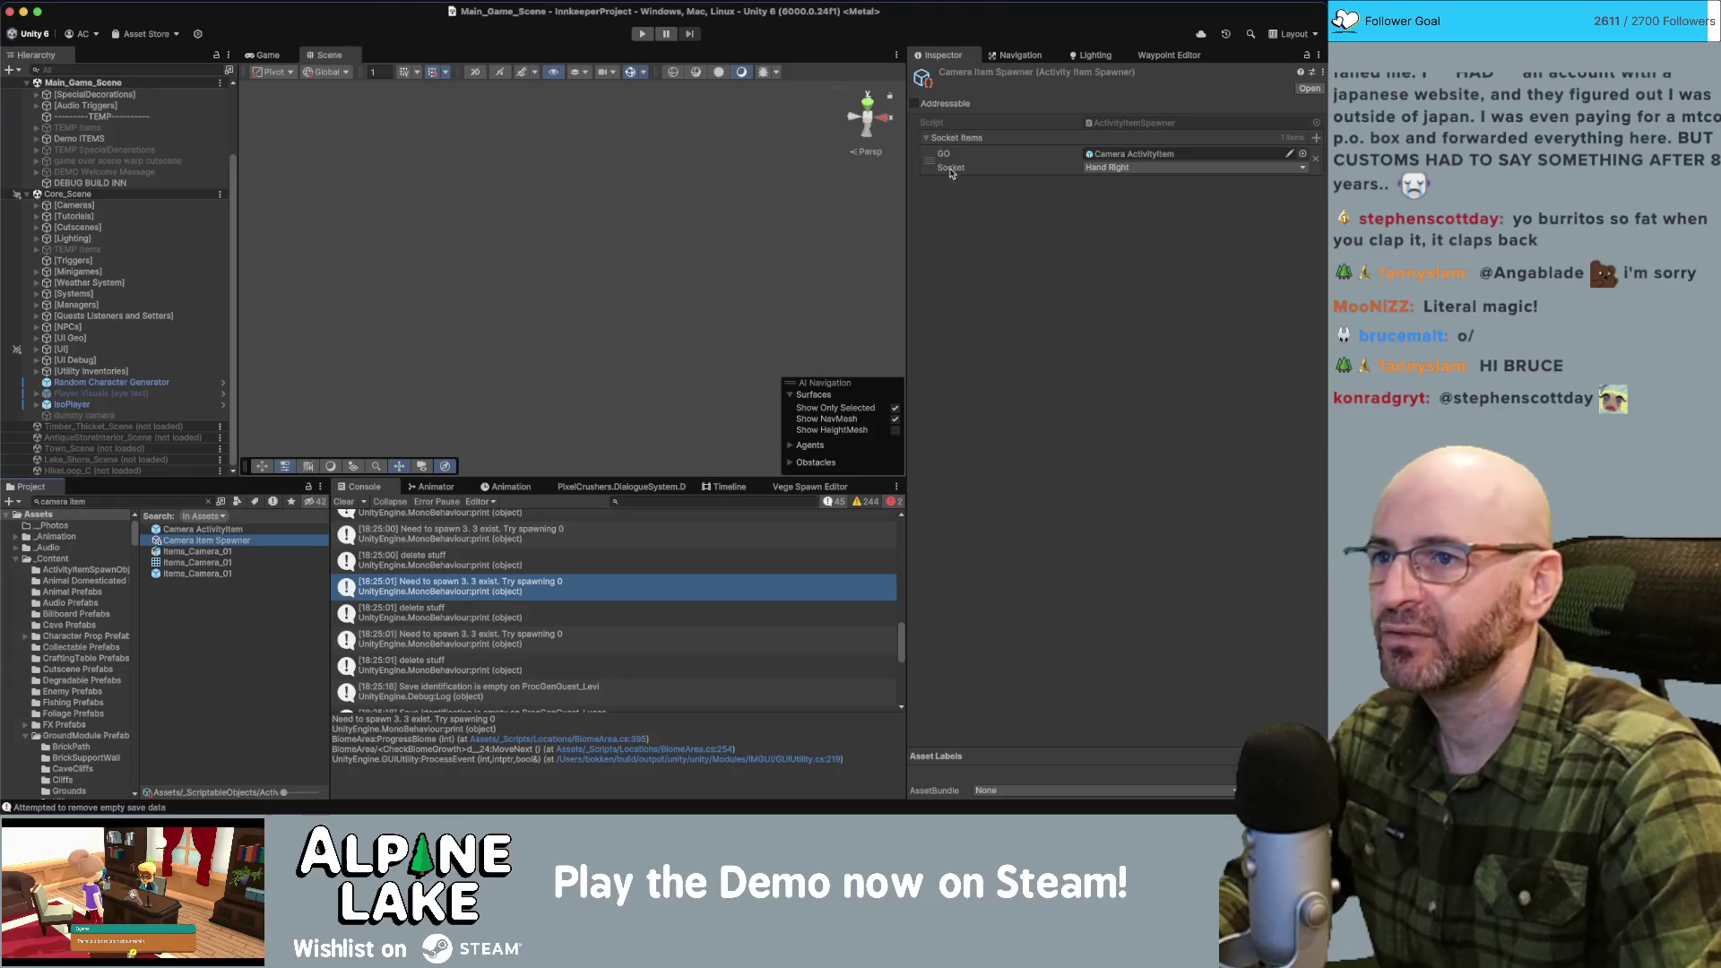
pyautogui.doubleClick(1132, 123)
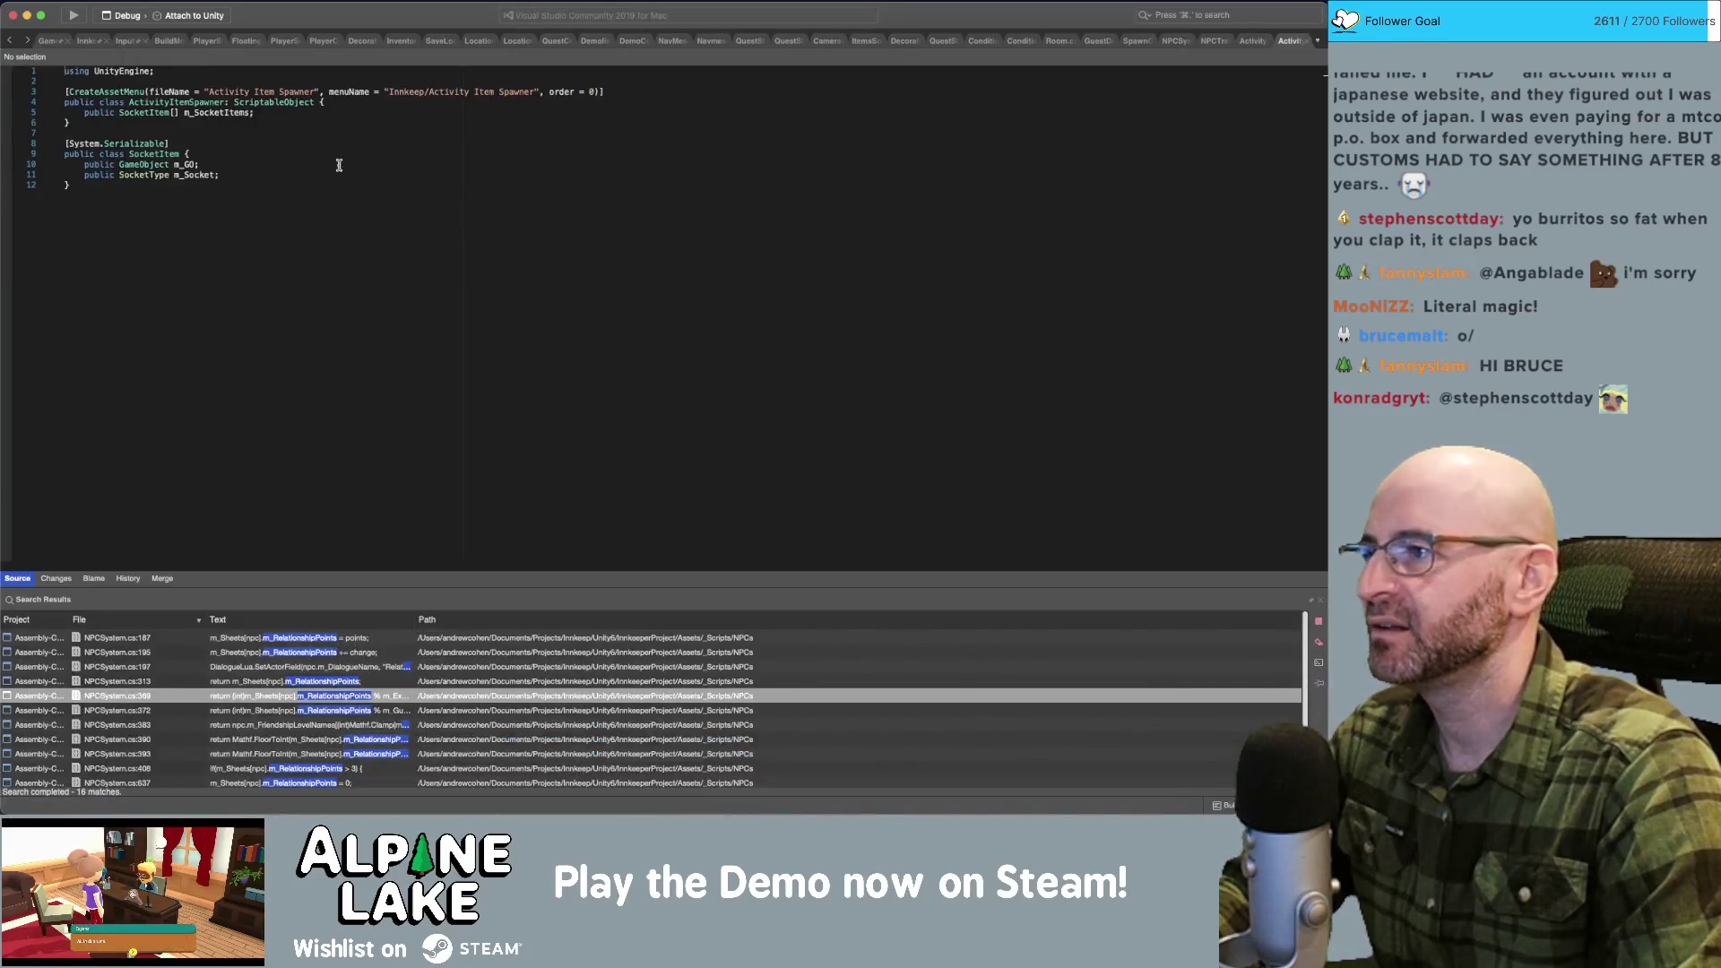
pyautogui.click(338, 165)
# Add a 'public float m_Scale = 1;' field to SocketItem below m_Socket.
pyautogui.press('Down')
pyautogui.press('End')
pyautogui.press('Return')
pyautogui.write('public V')
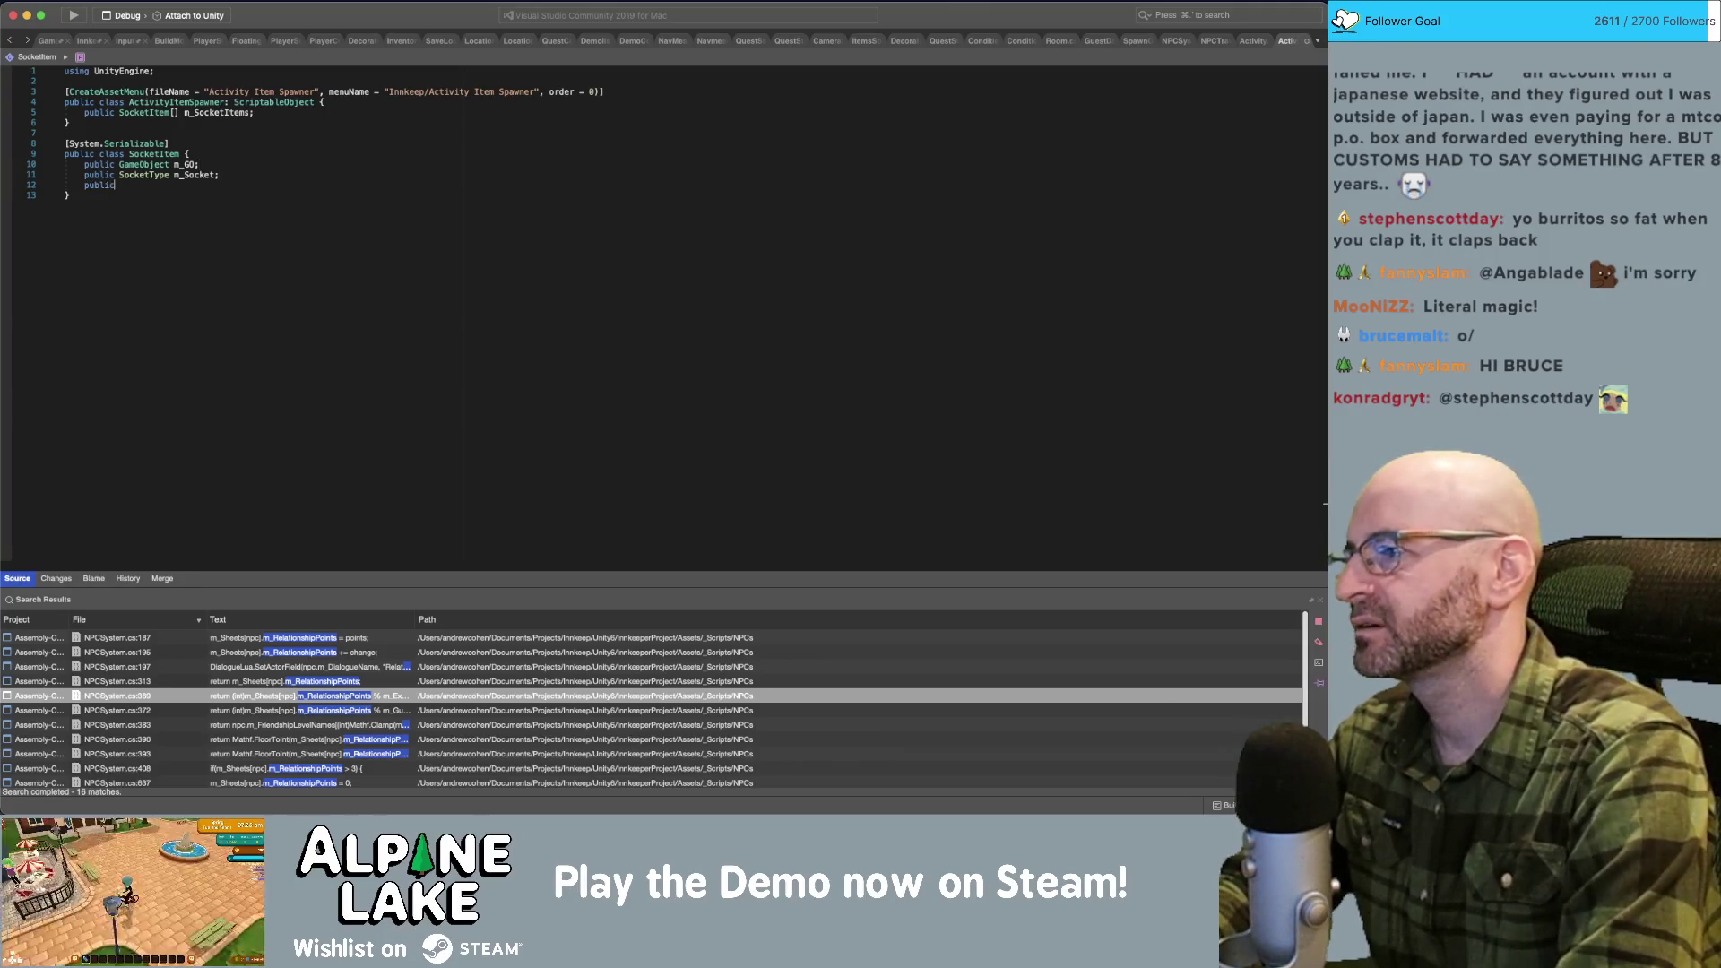
pyautogui.press('BackSpace')
pyautogui.write('float ')
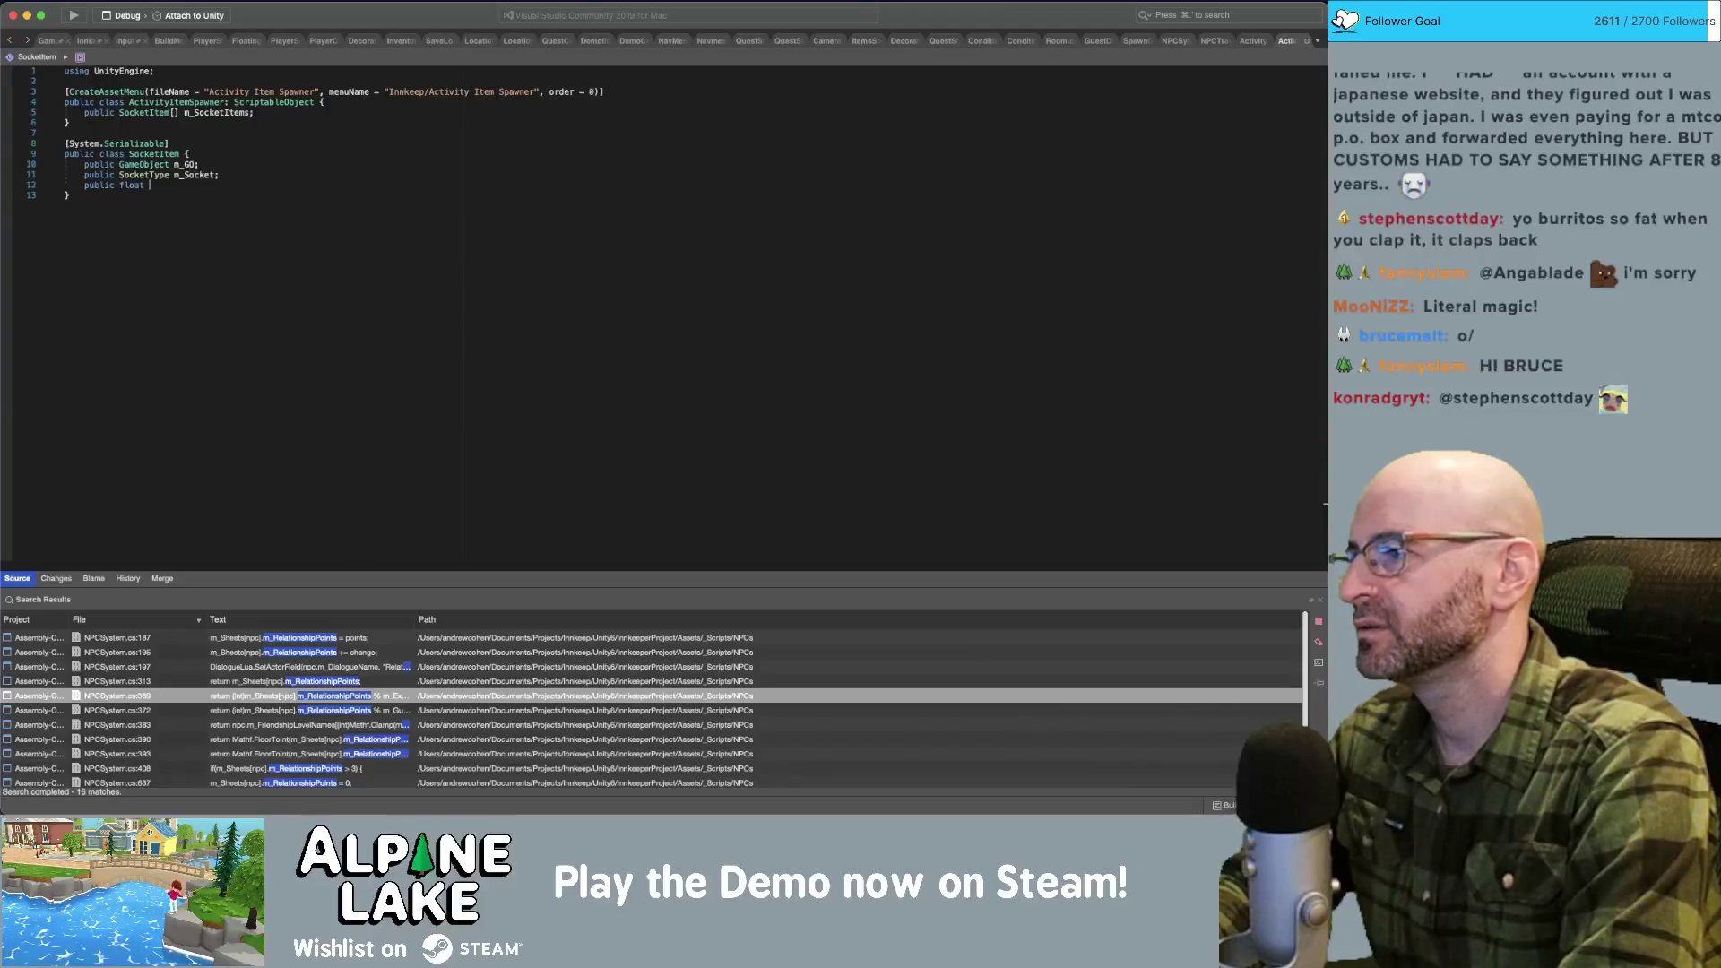
pyautogui.write('m_Scale')
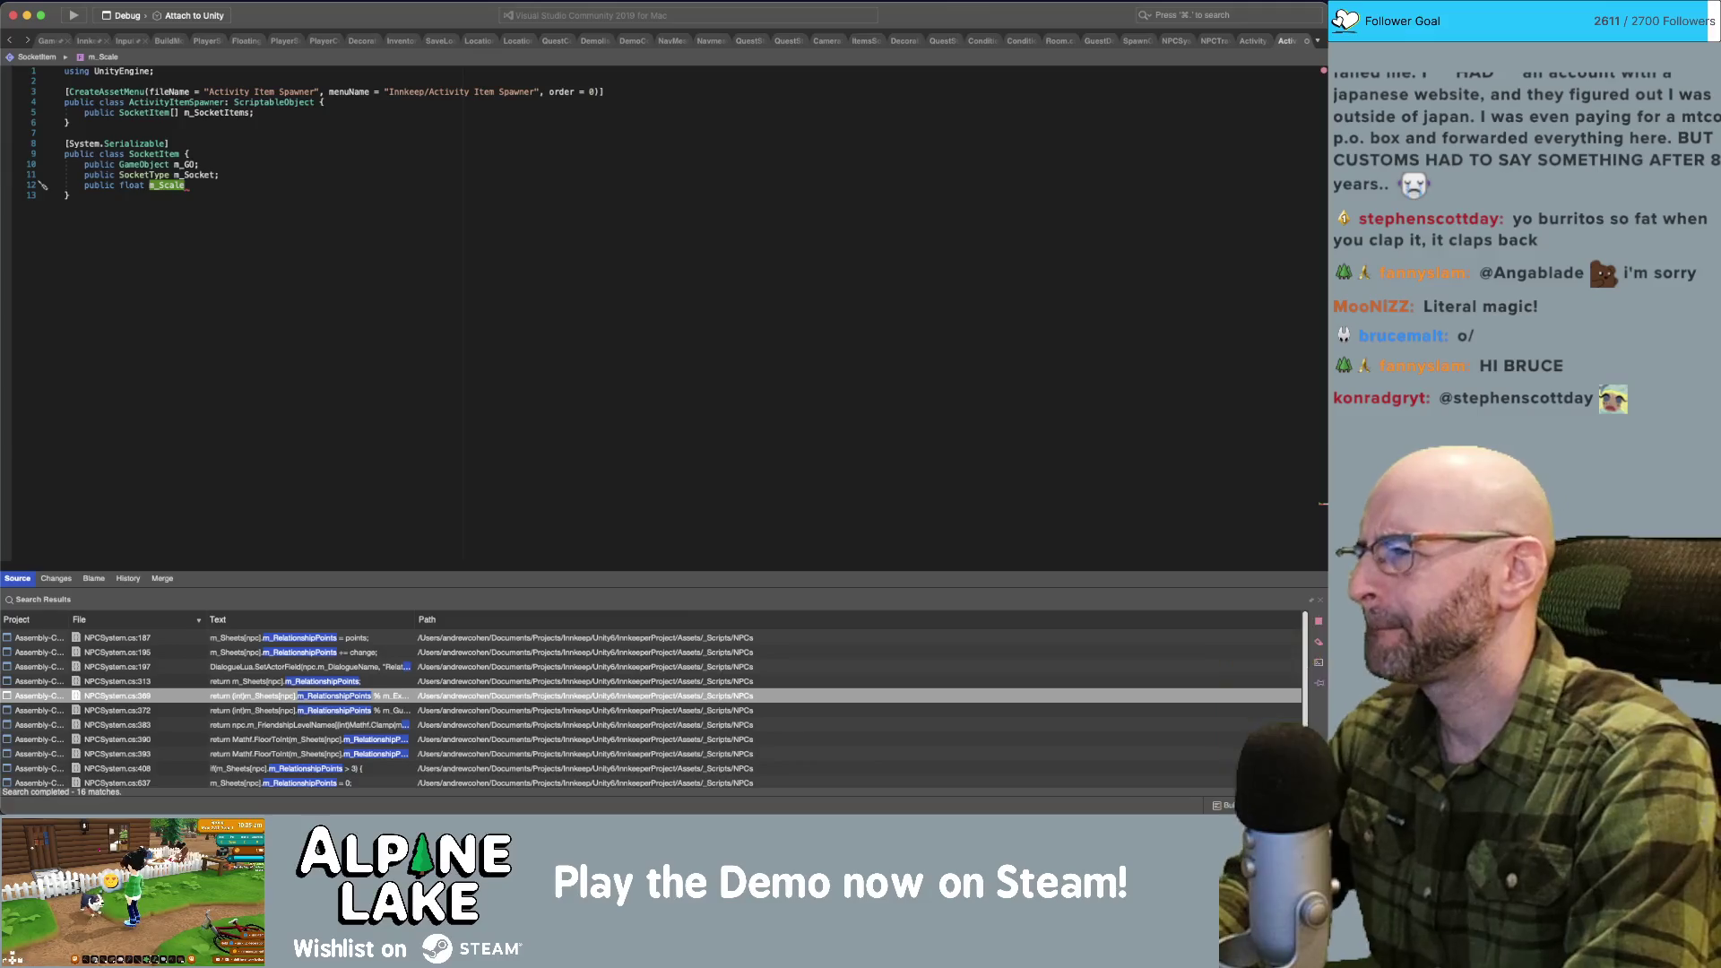
pyautogui.write(' = ')
pyautogui.write('1;f')
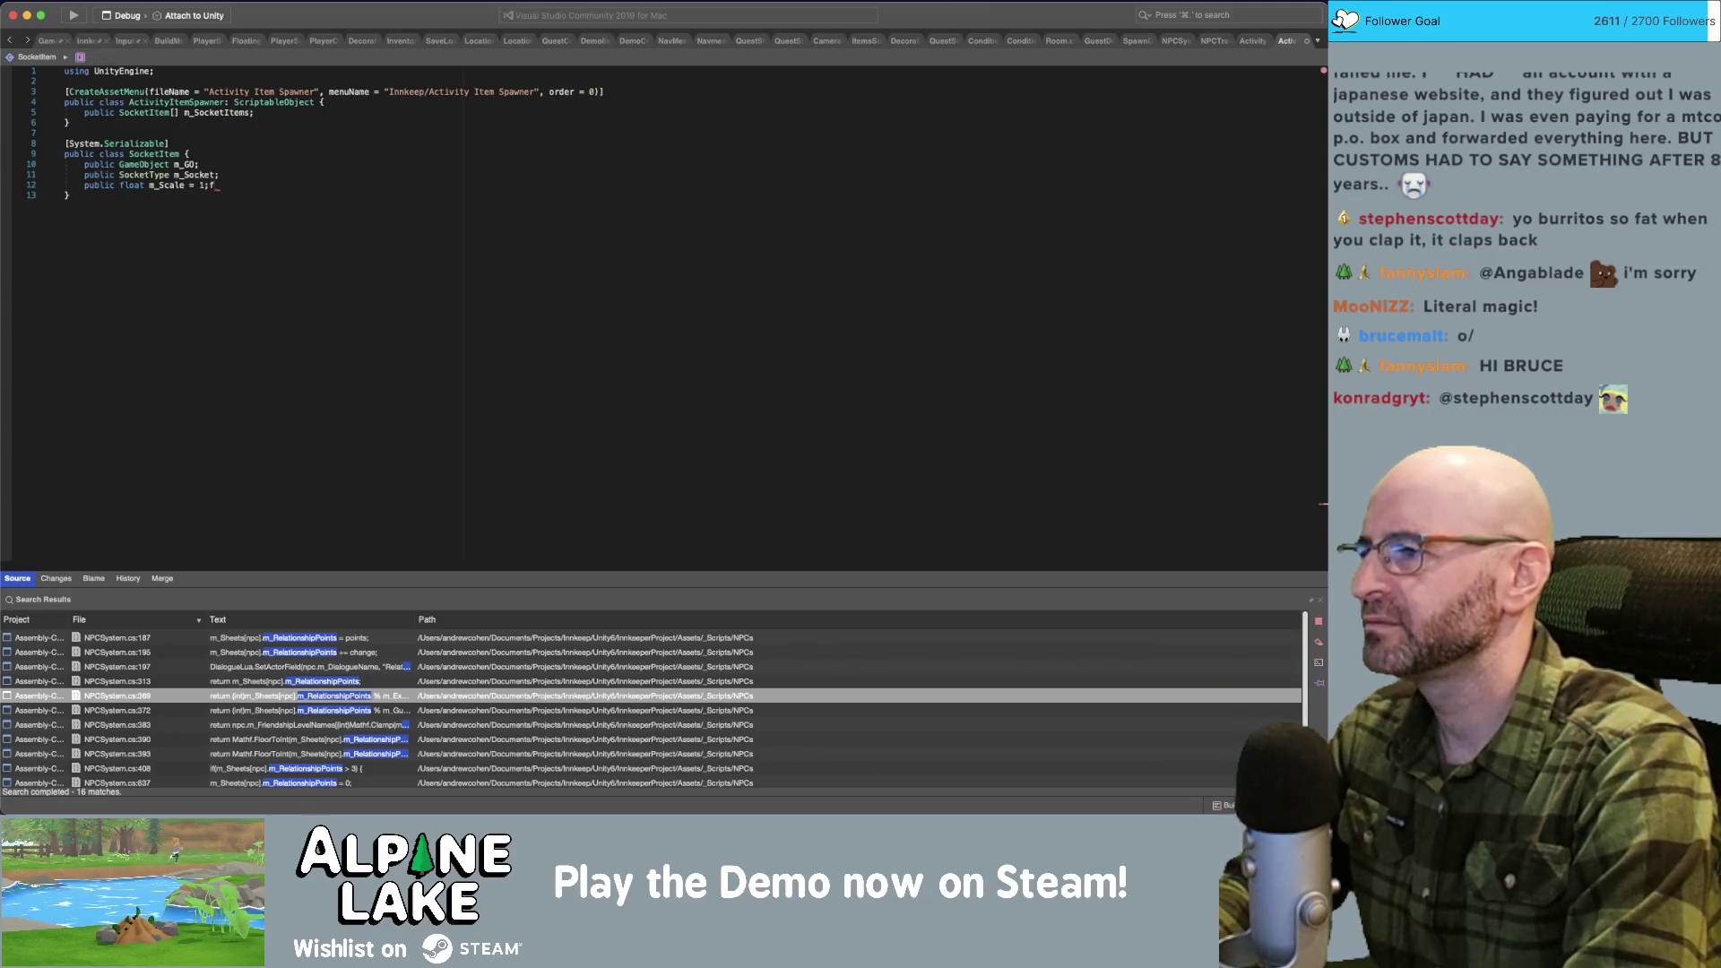
pyautogui.press('BackSpace')
pyautogui.press('BackSpace')
pyautogui.write('float;')
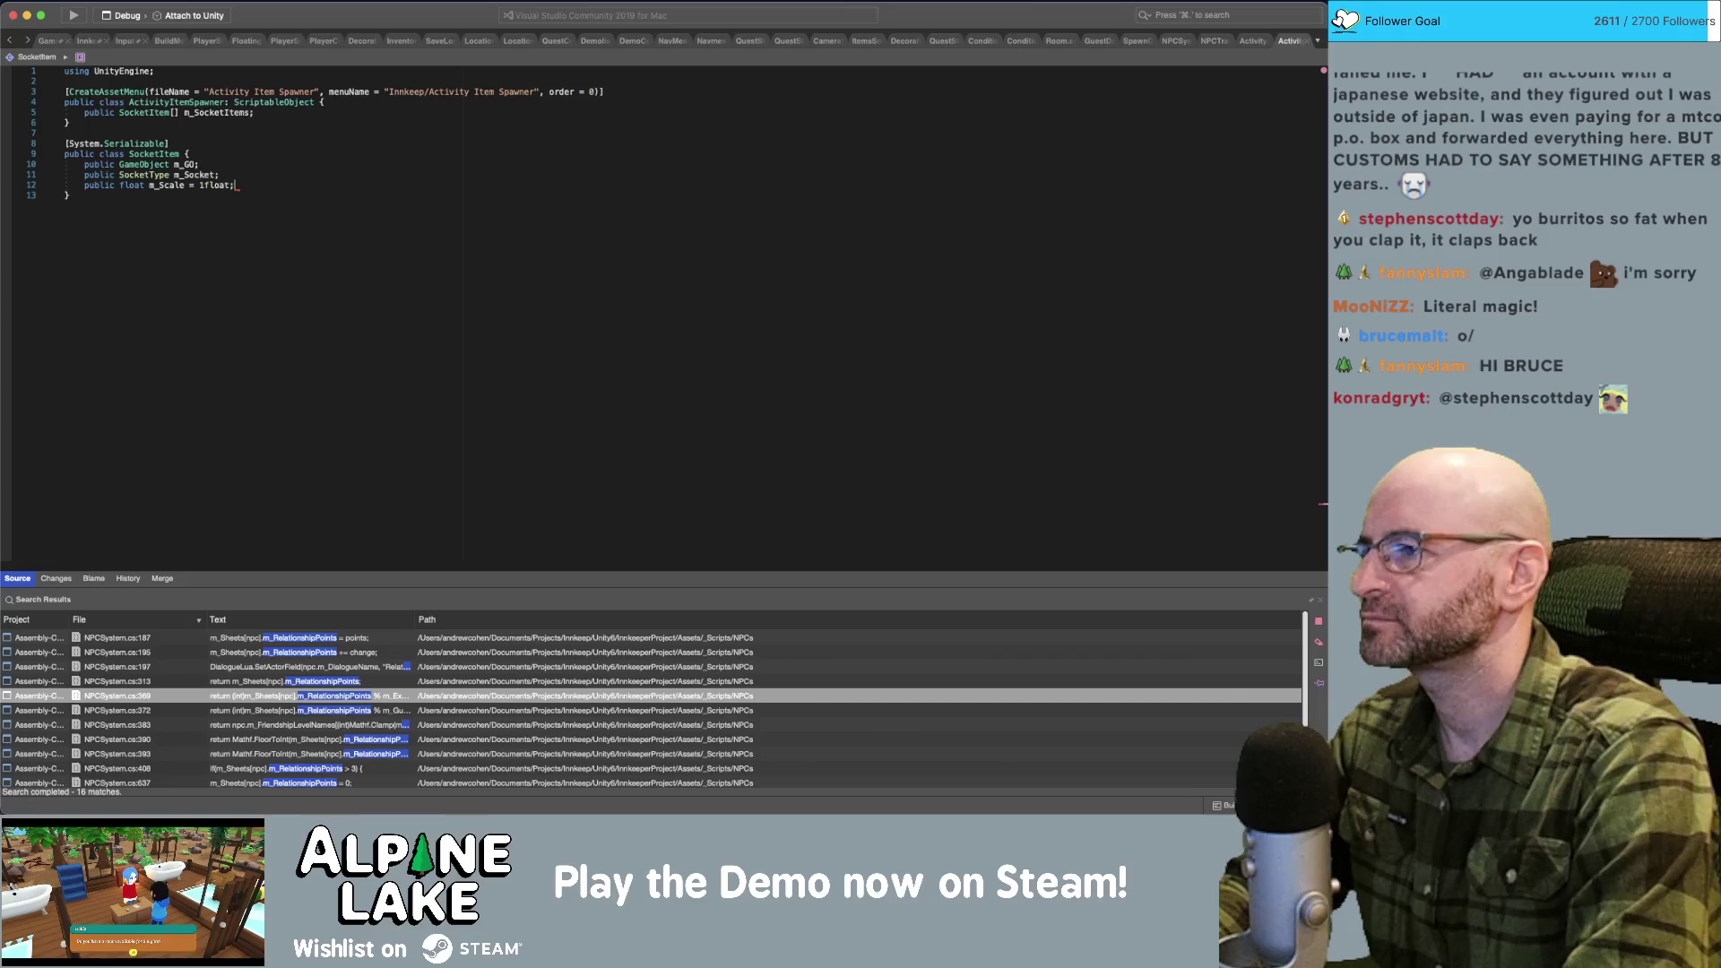
pyautogui.press('BackSpace')
pyautogui.press('BackSpace')
pyautogui.press('BackSpace')
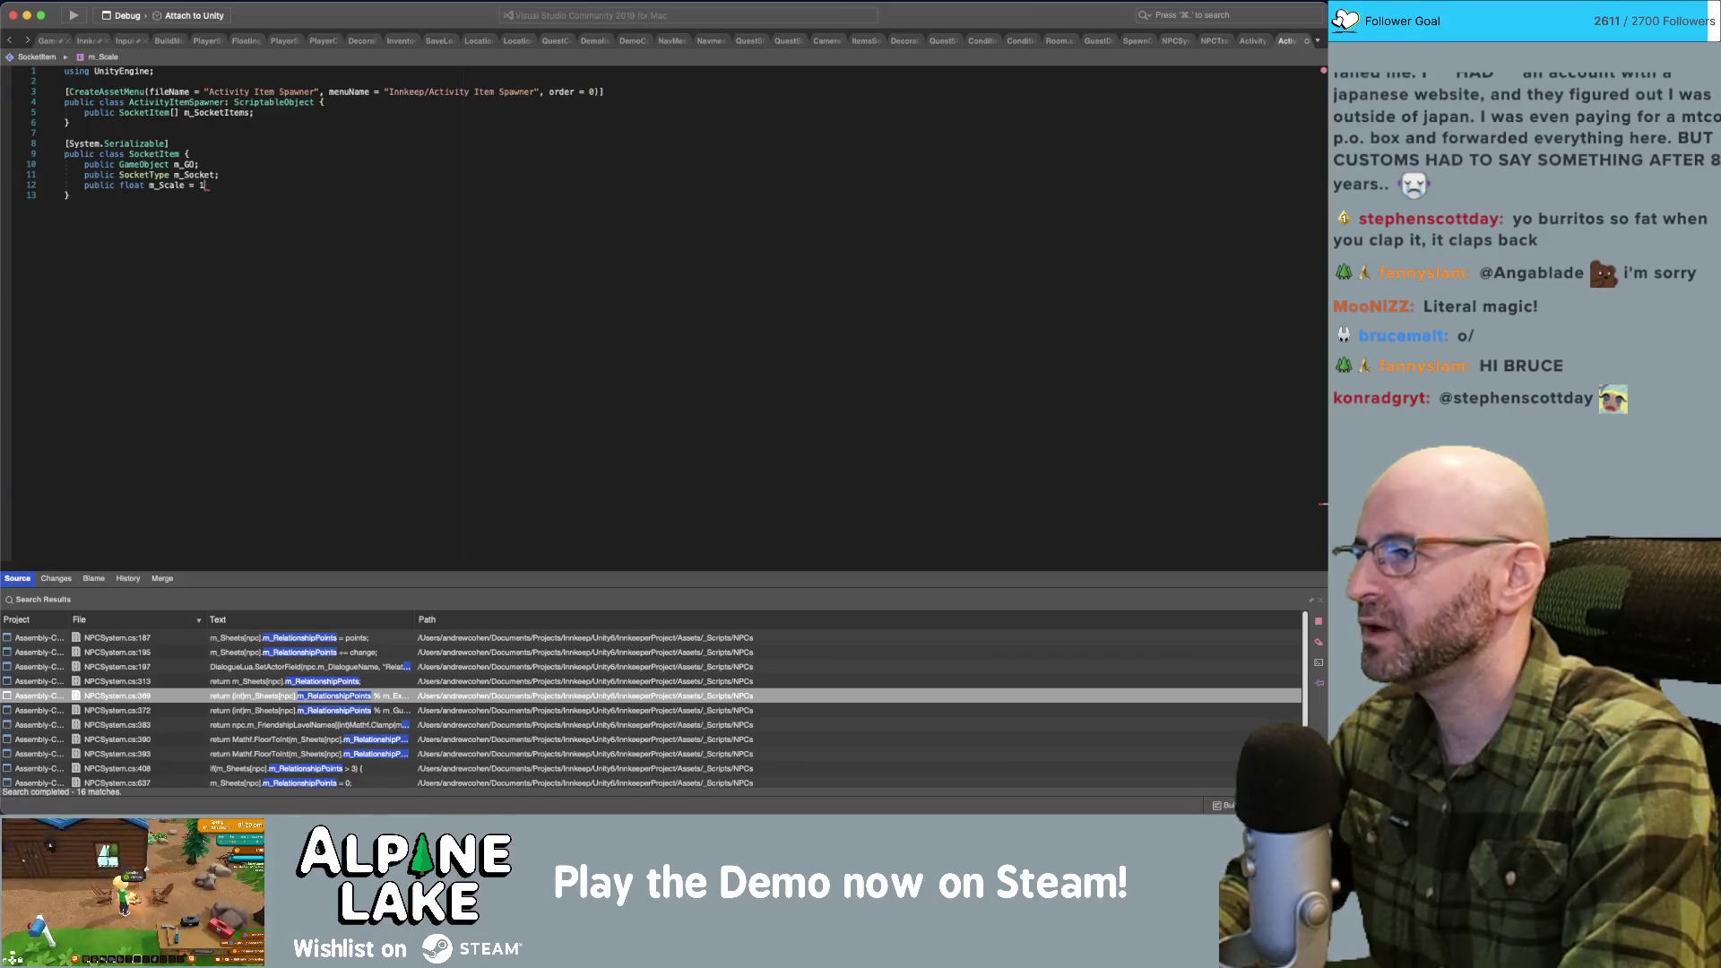
pyautogui.write(';')
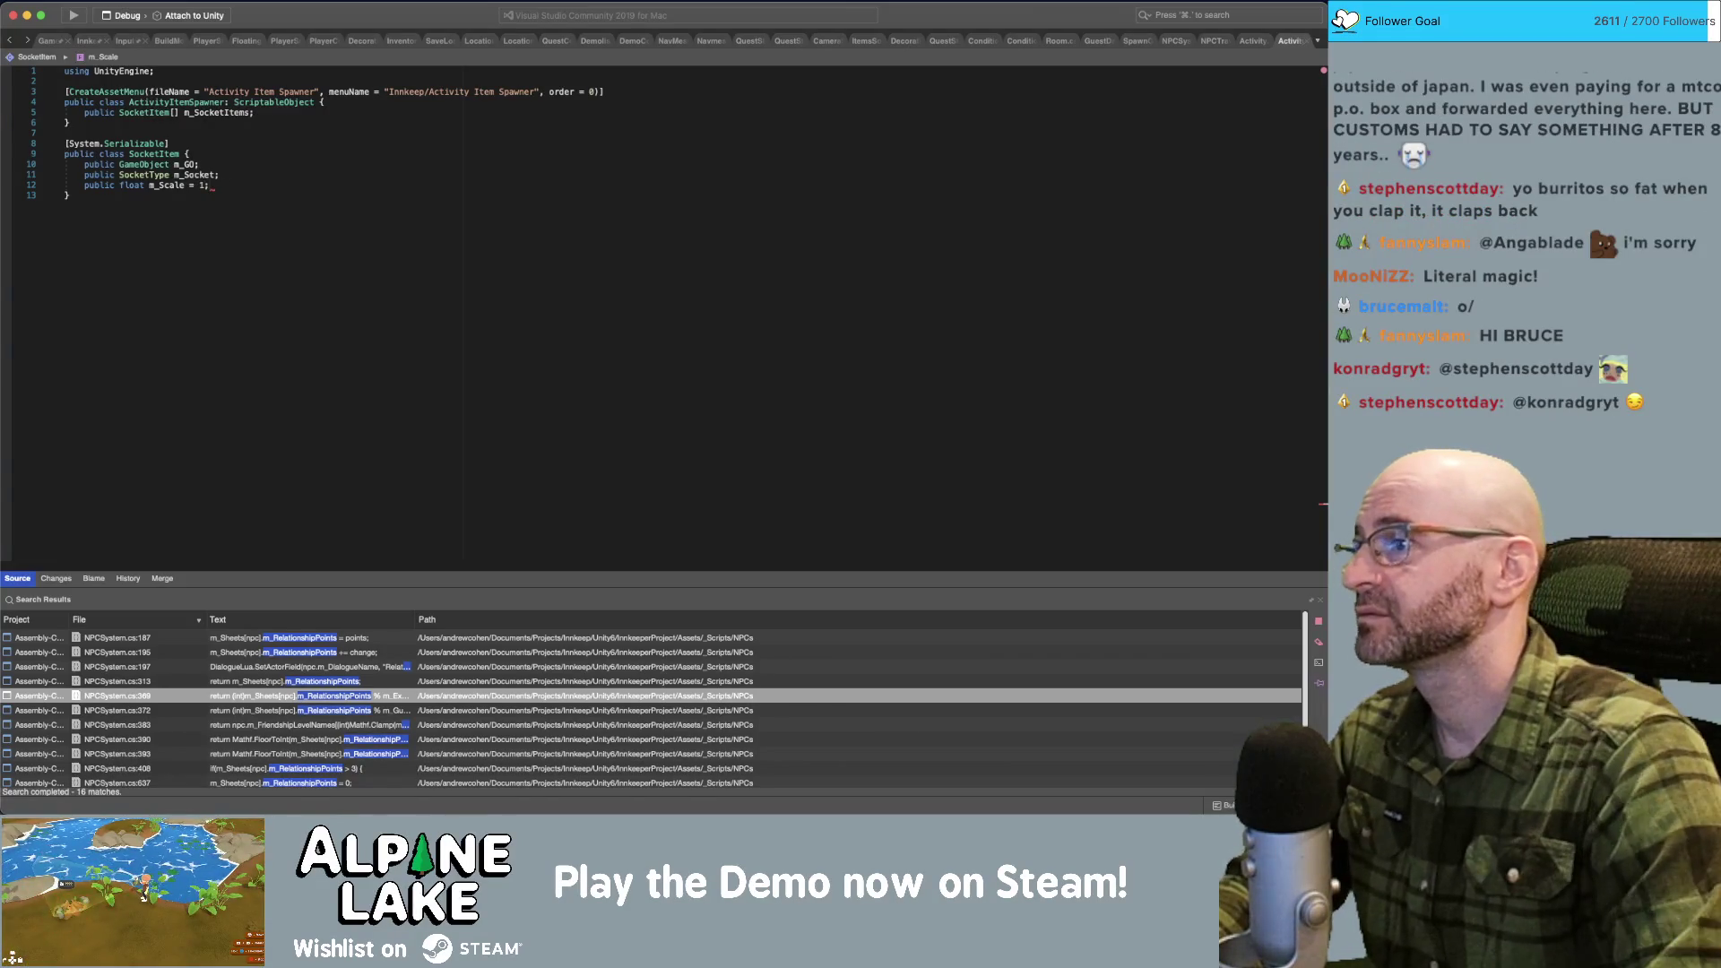
# Find all references to the SocketItem class.
pyautogui.click(374, 175)
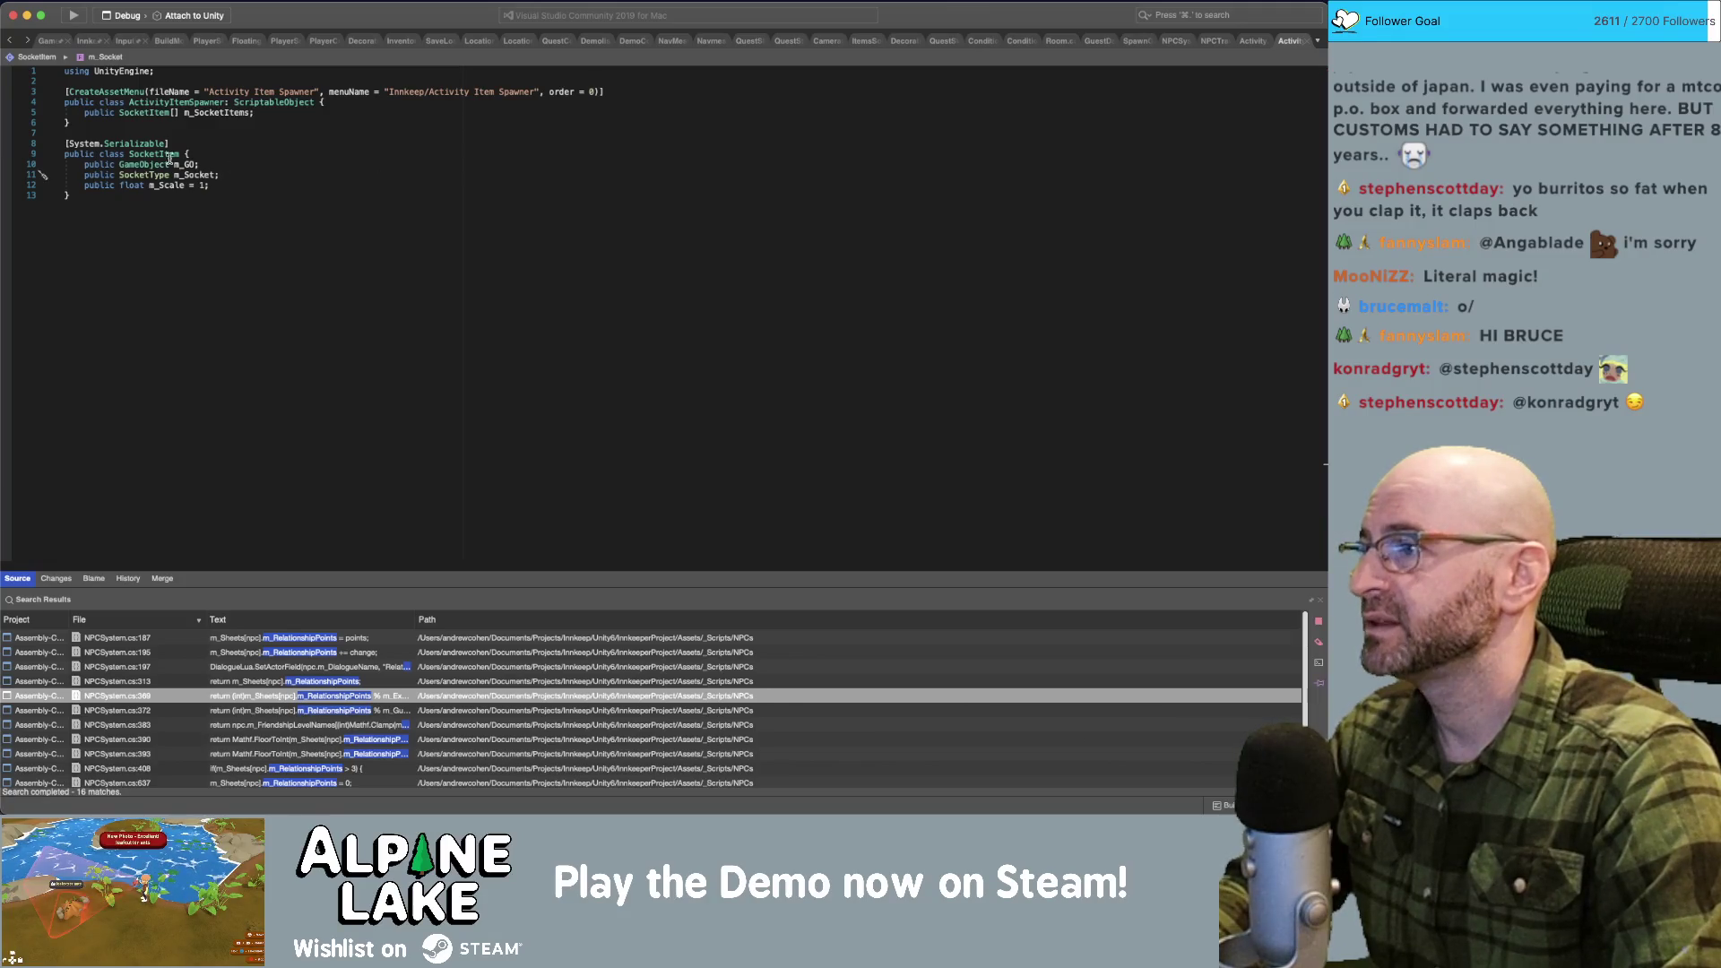
pyautogui.click(169, 157)
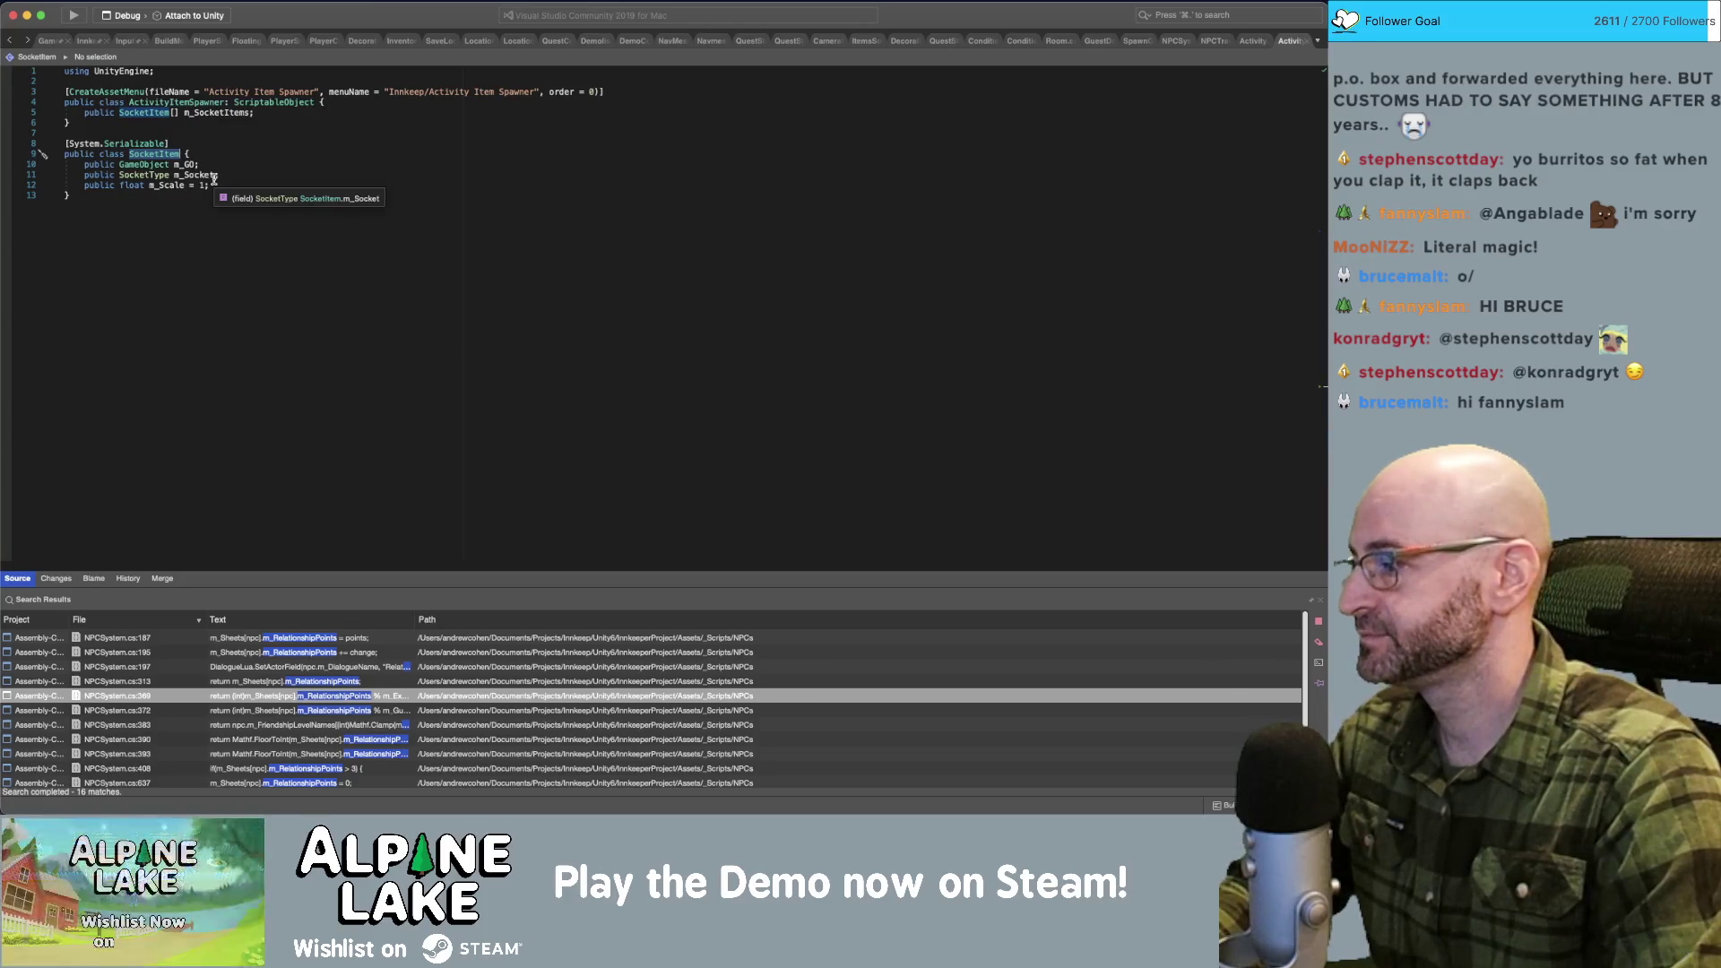
pyautogui.click(240, 143)
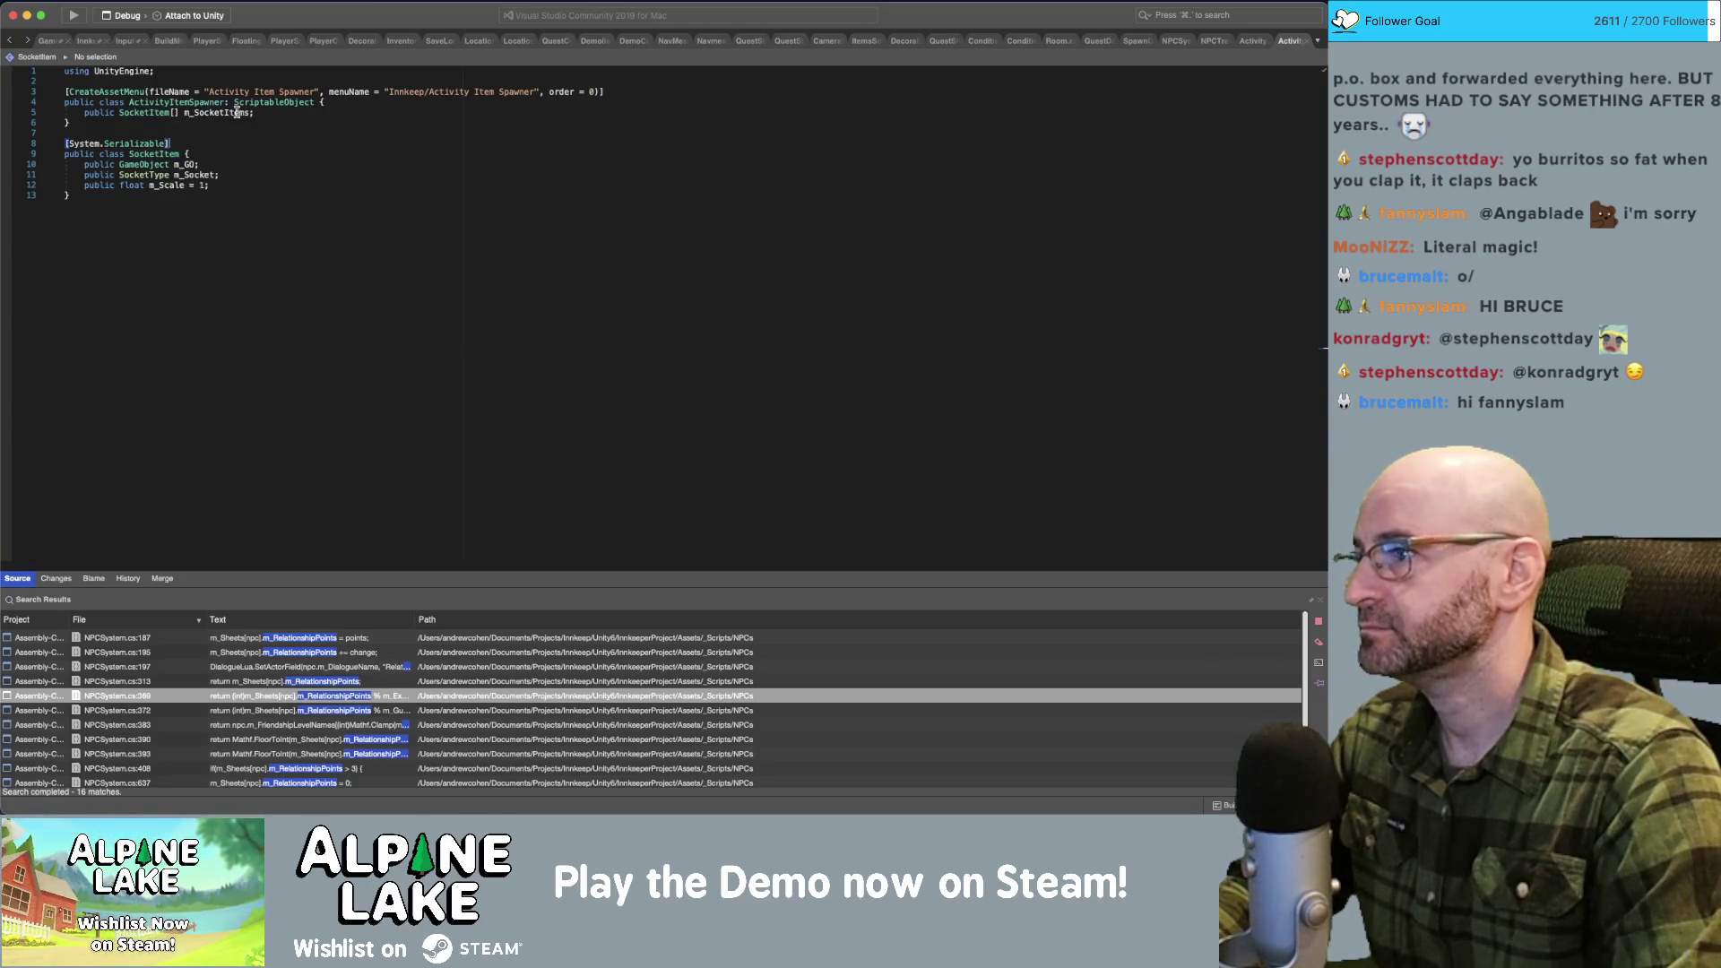
pyautogui.click(201, 103)
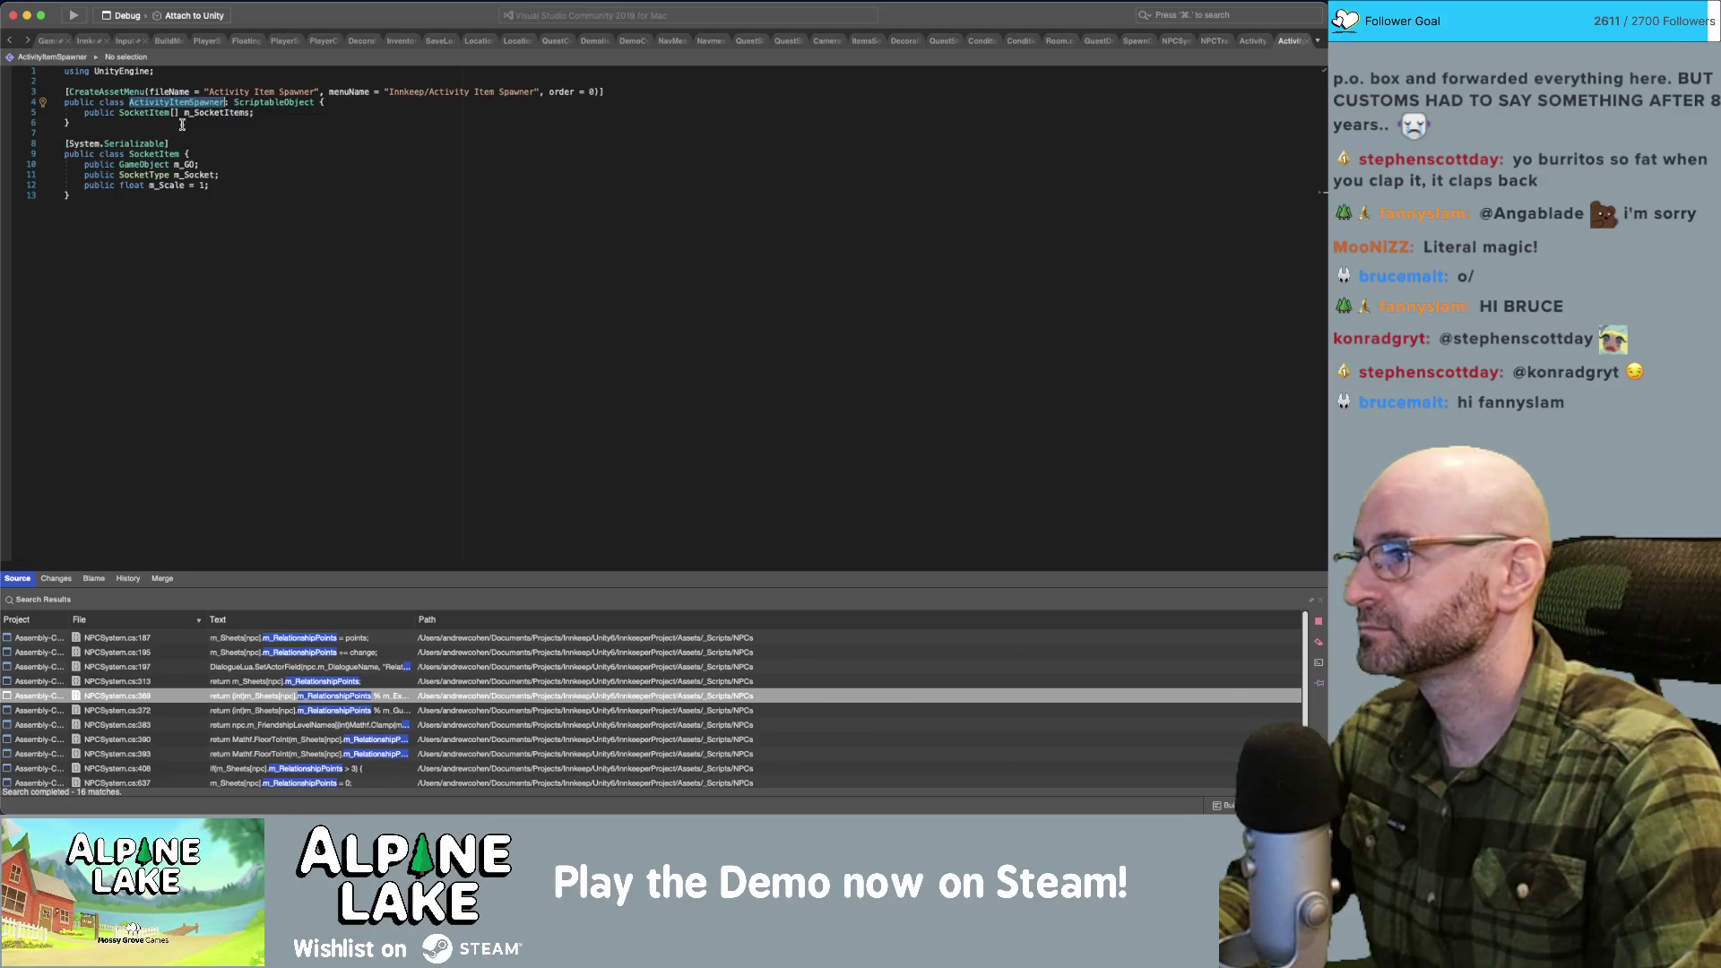
pyautogui.click(160, 153)
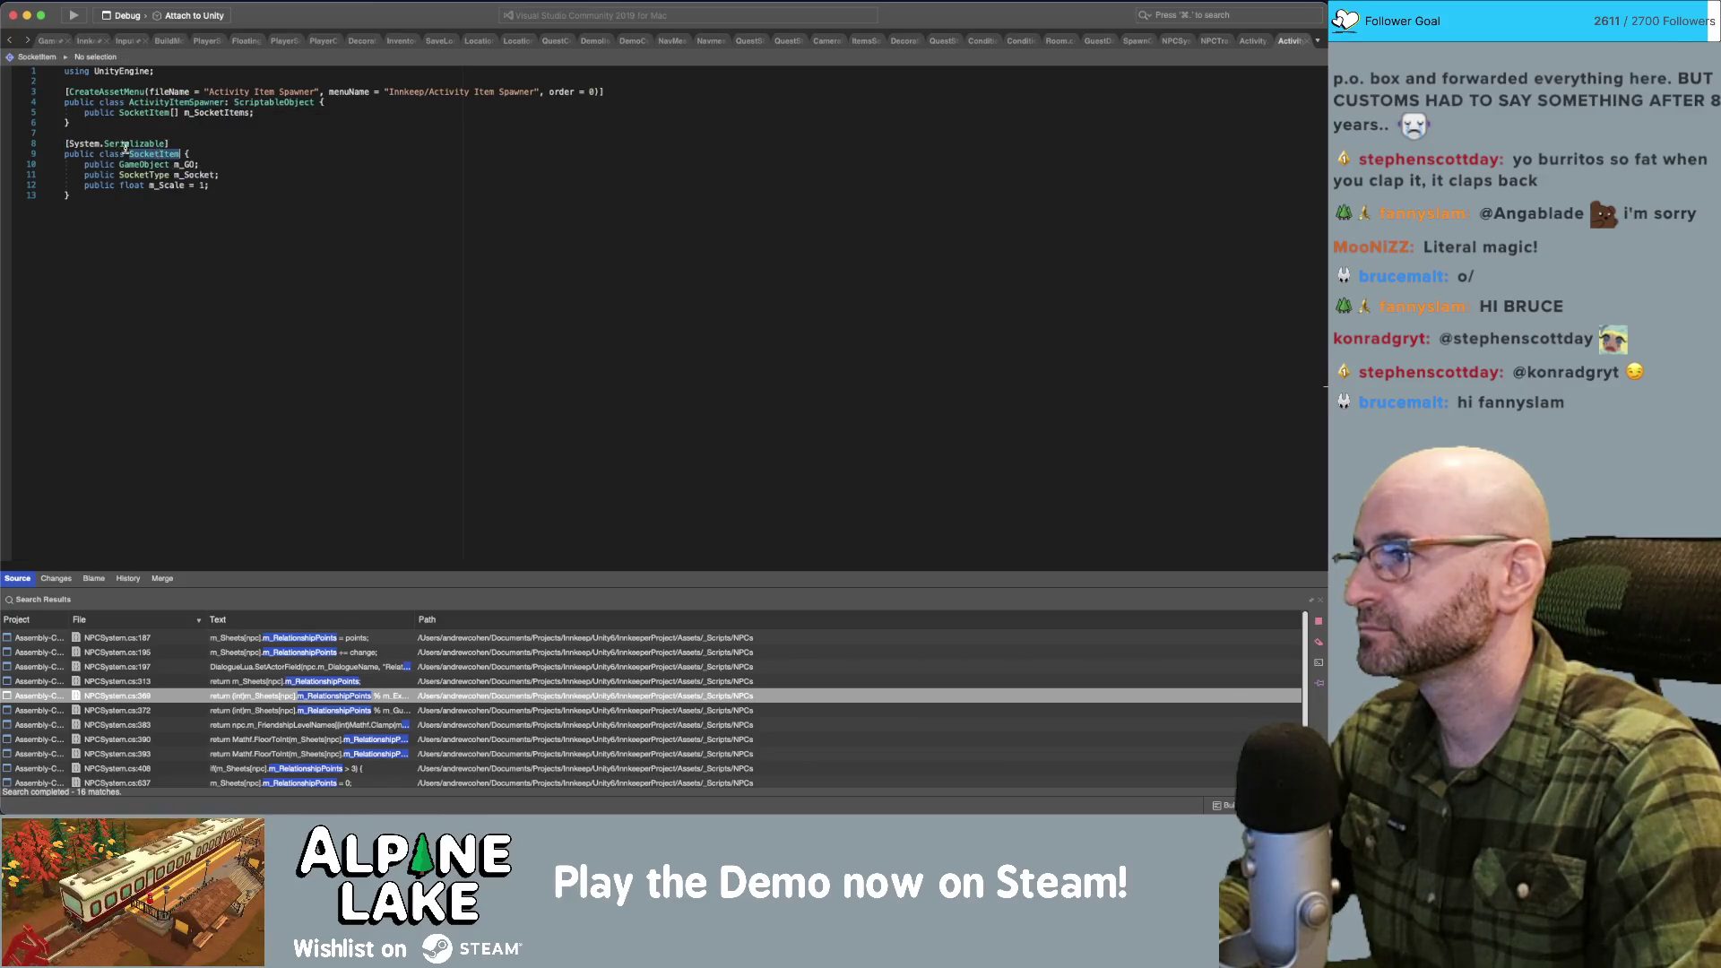
pyautogui.hotkey('shift', 'F12')
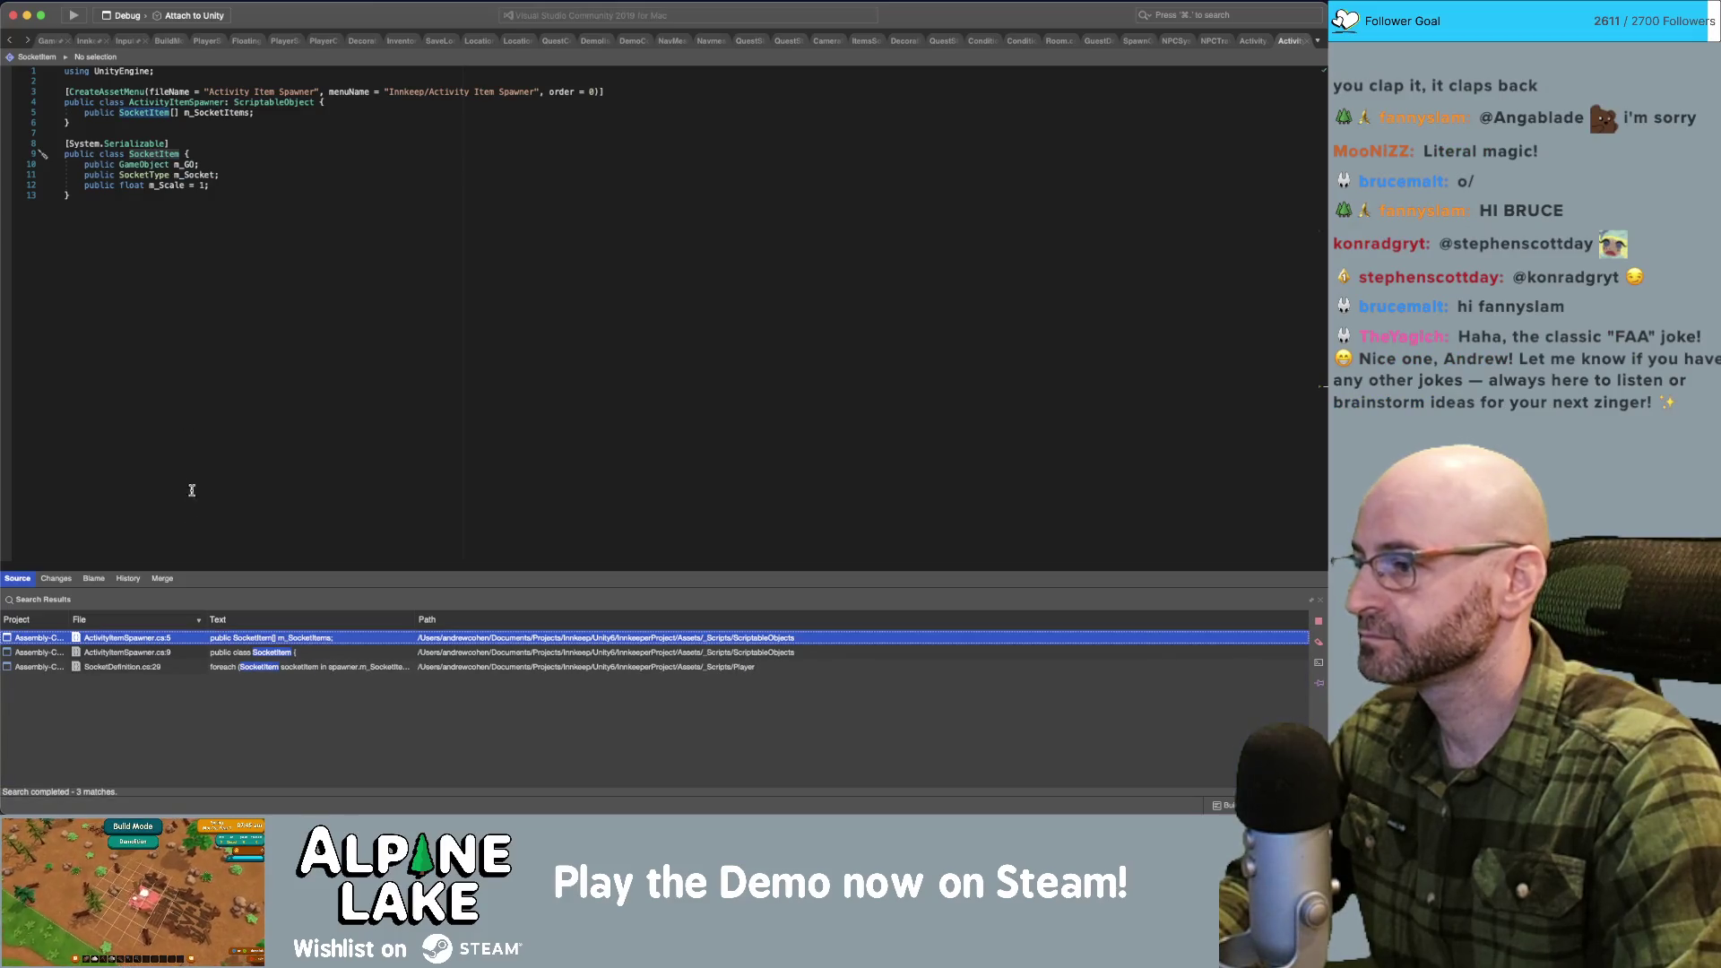
# In SocketDefinition.cs, set newObj.transform.localScale = Vector3.one * socketItem.m_Scale after Instantiate.
pyautogui.doubleClick(239, 668)
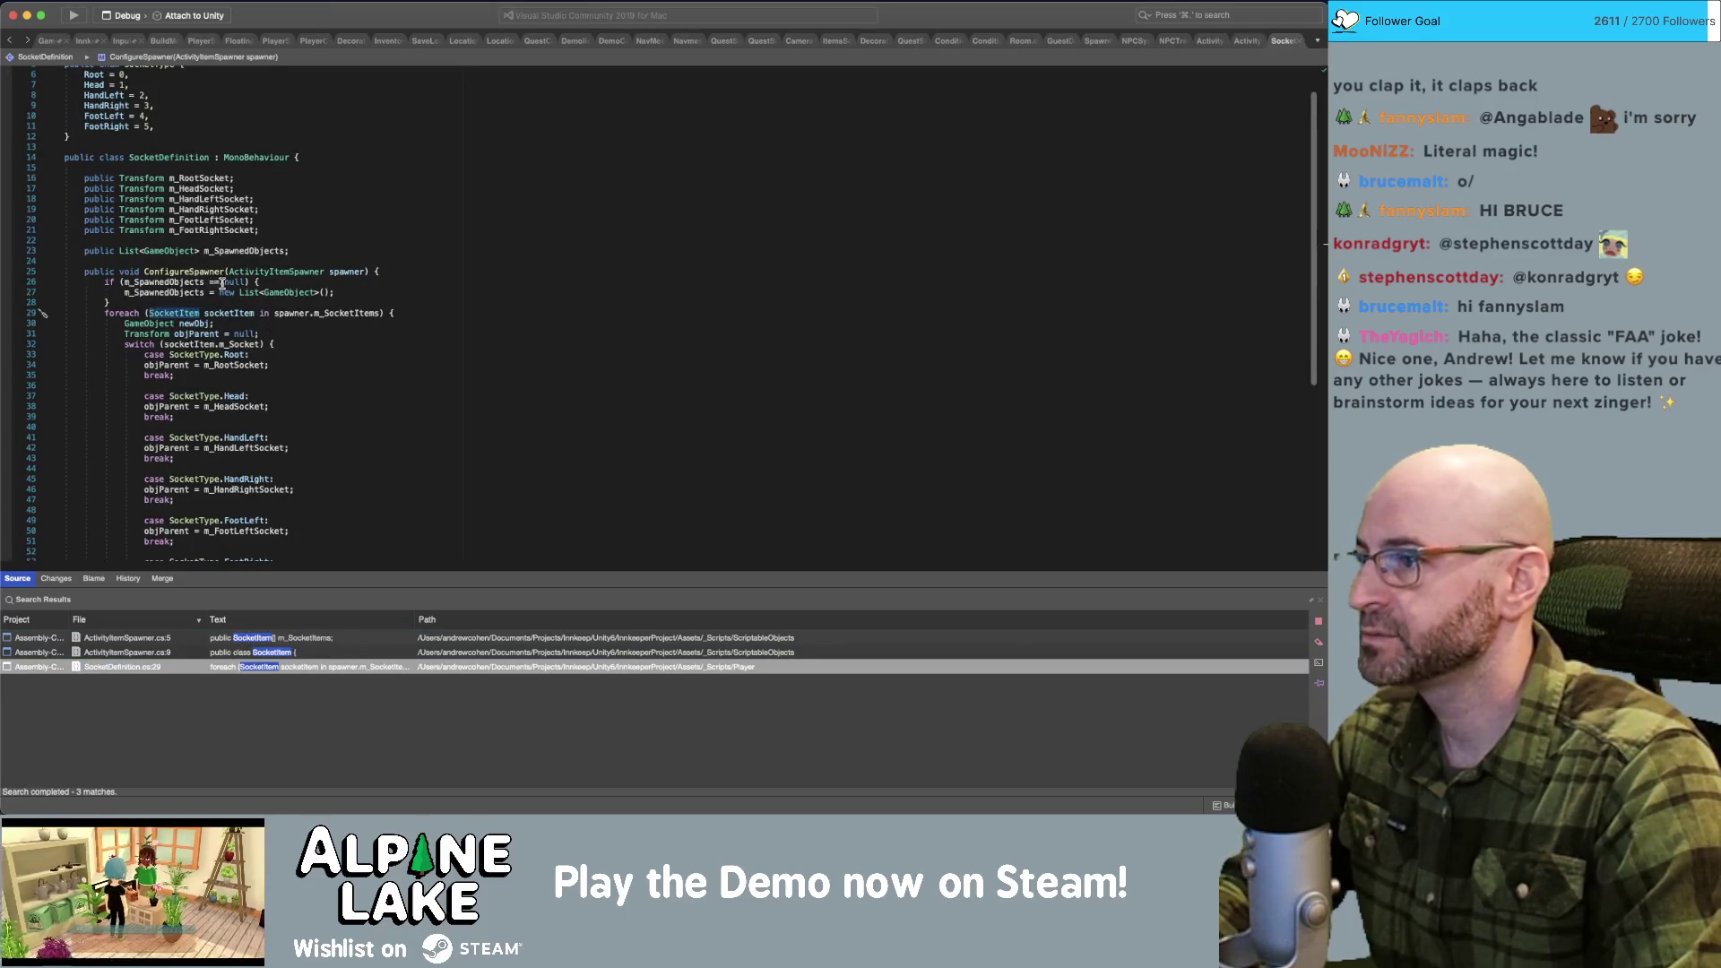
pyautogui.scroll(-5, 186, 317)
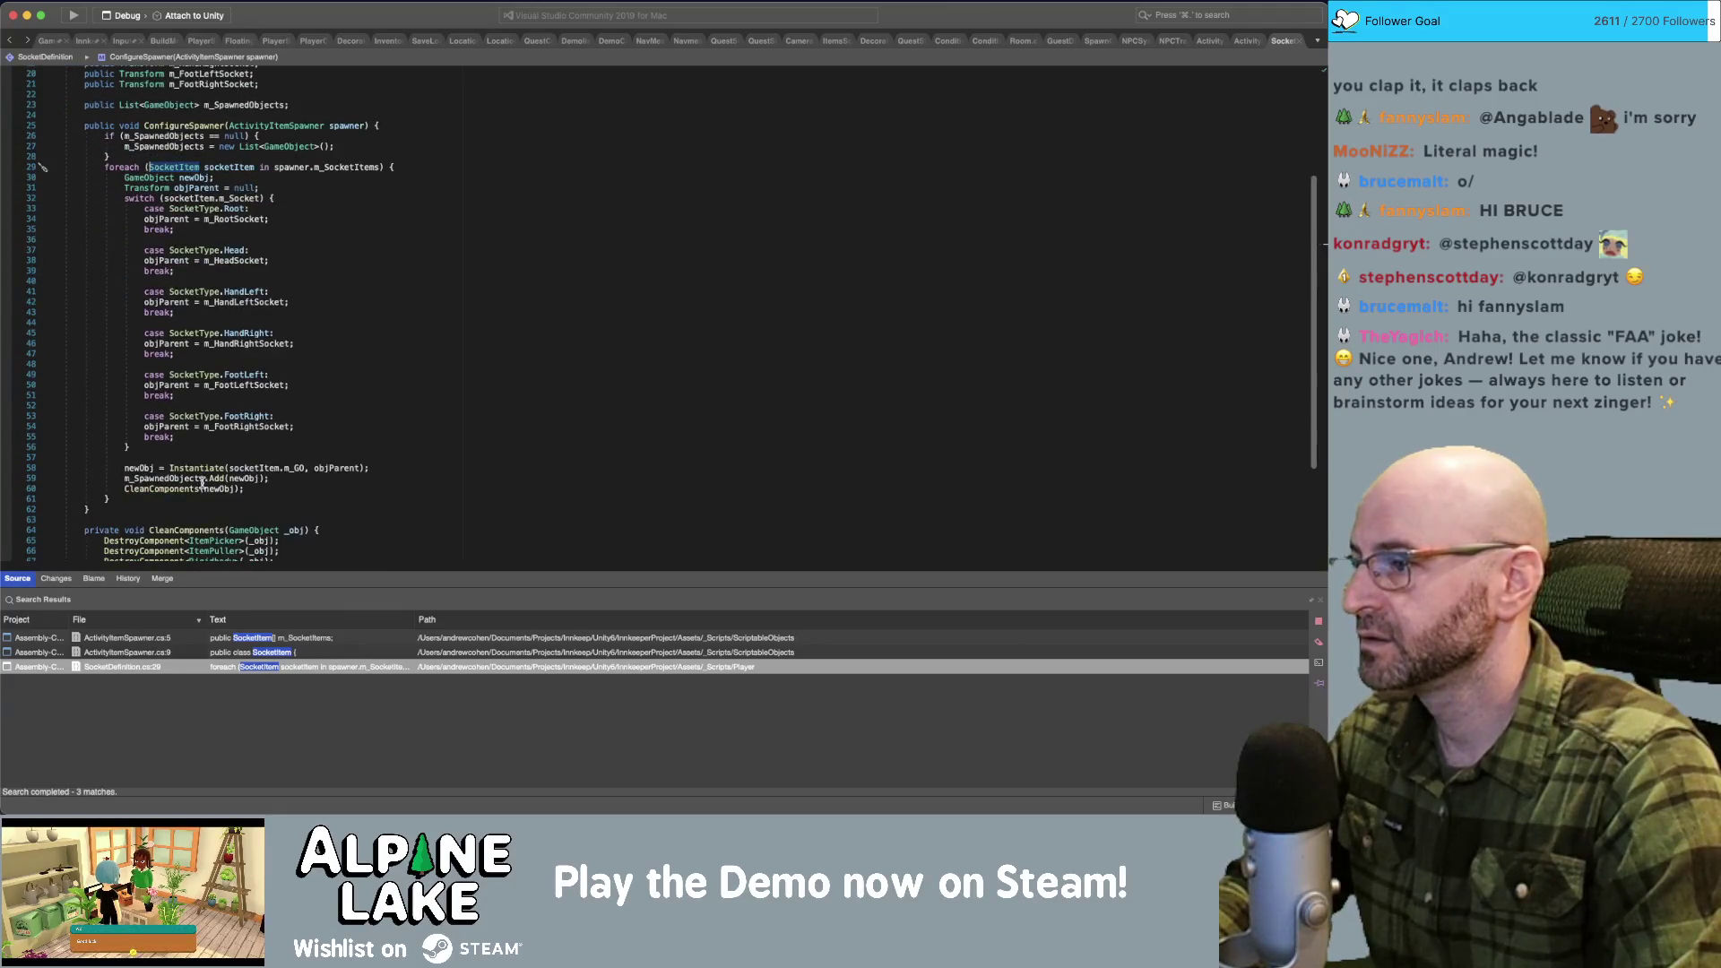
pyautogui.click(385, 470)
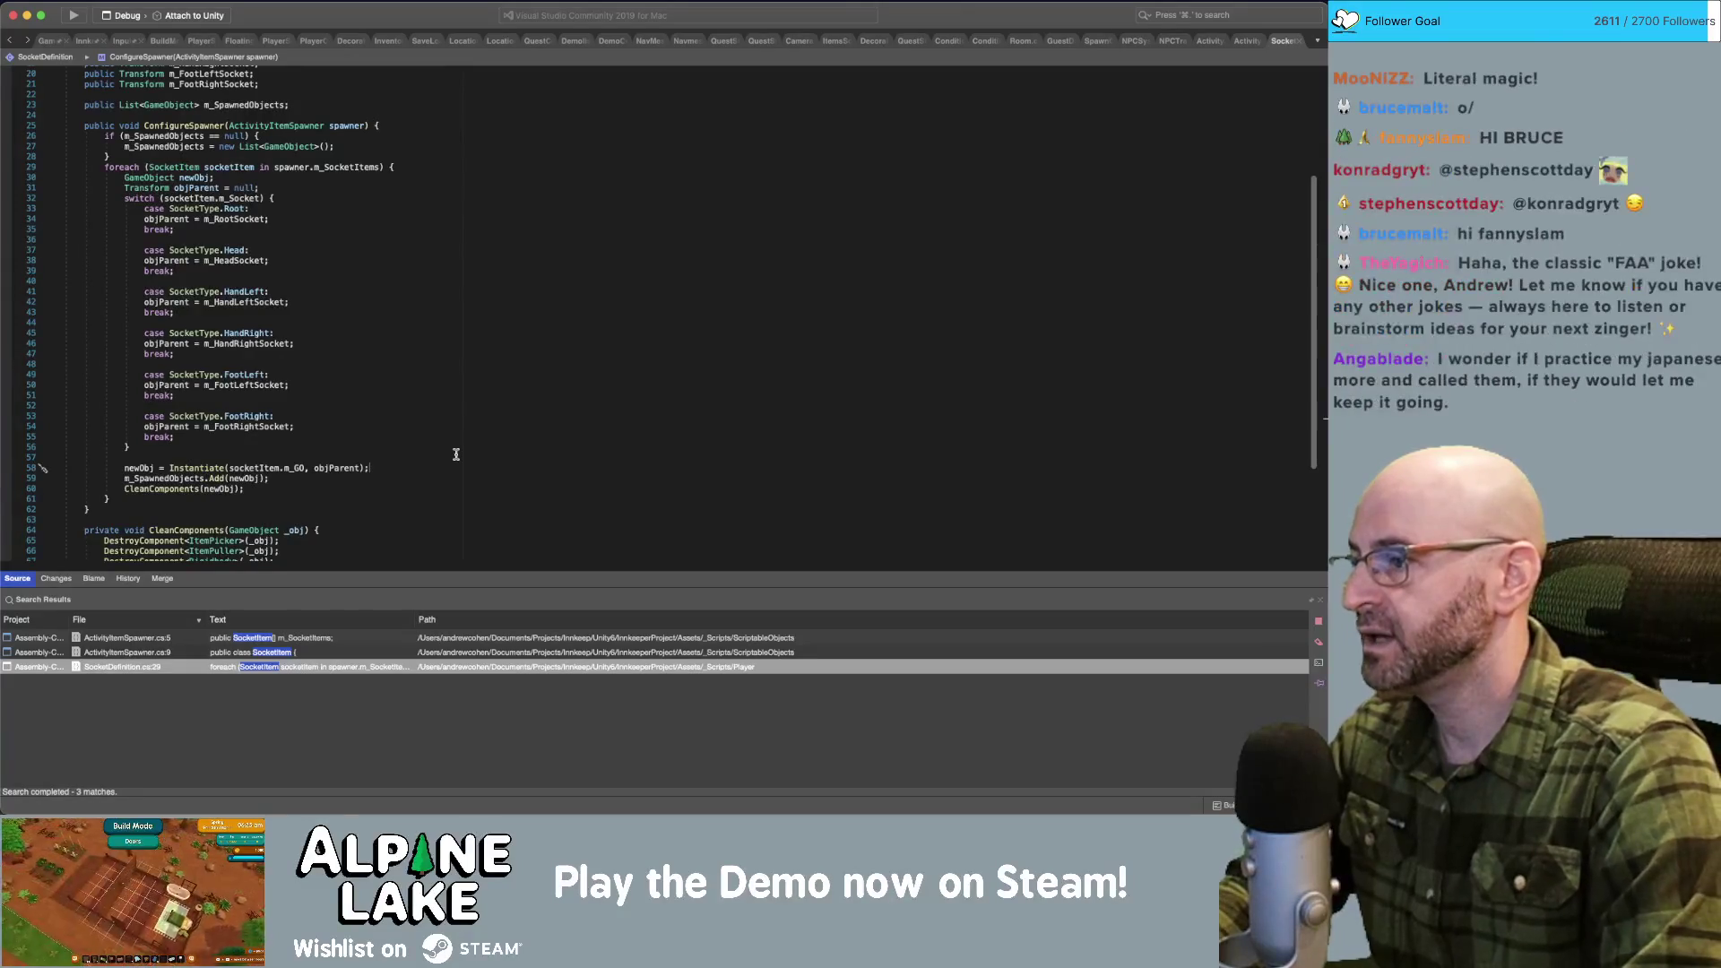
pyautogui.press('Return')
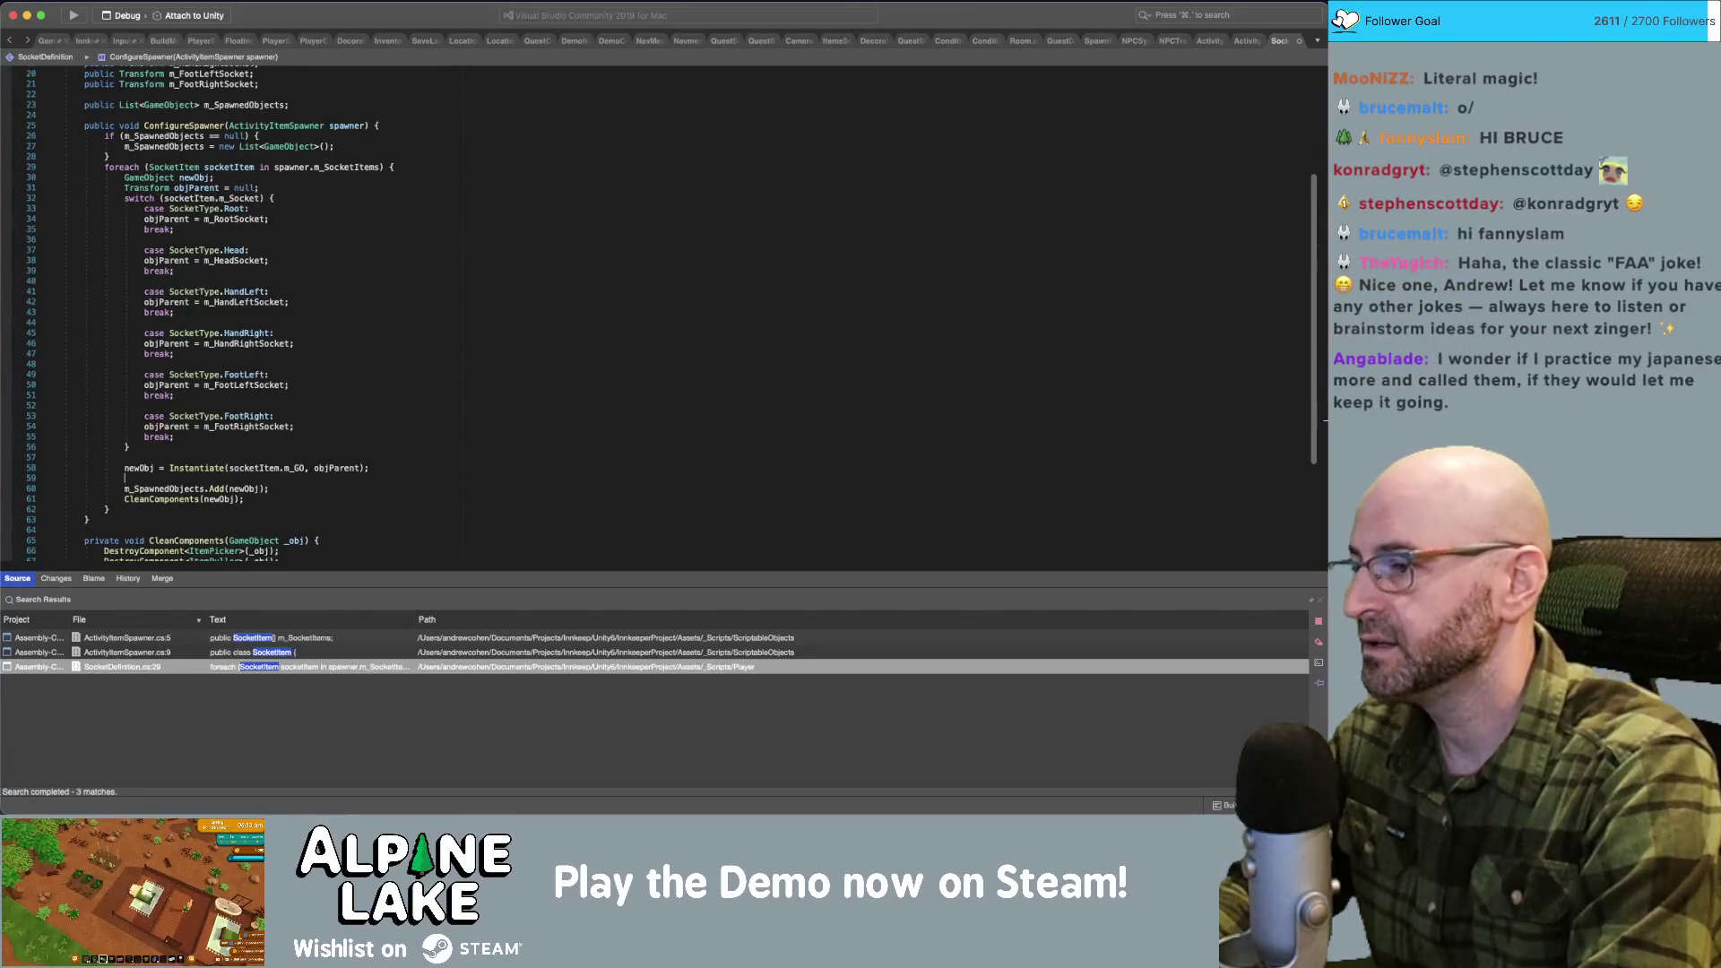
pyautogui.write('newObj.')
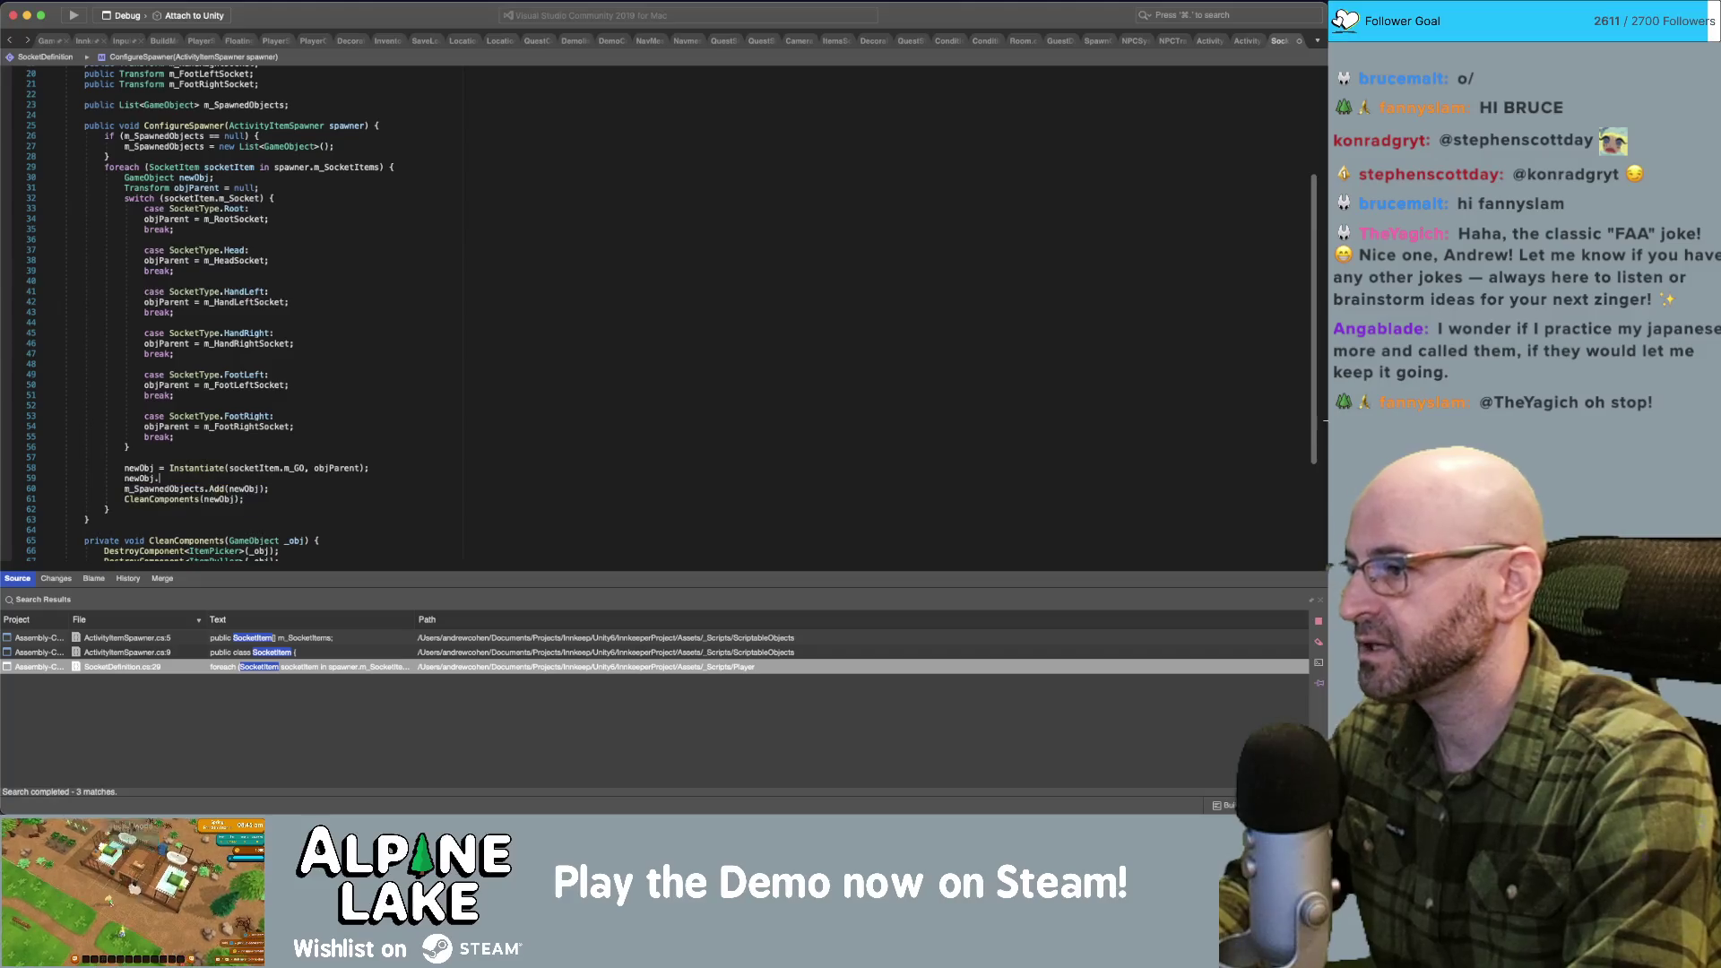
pyautogui.write('transform.localScale')
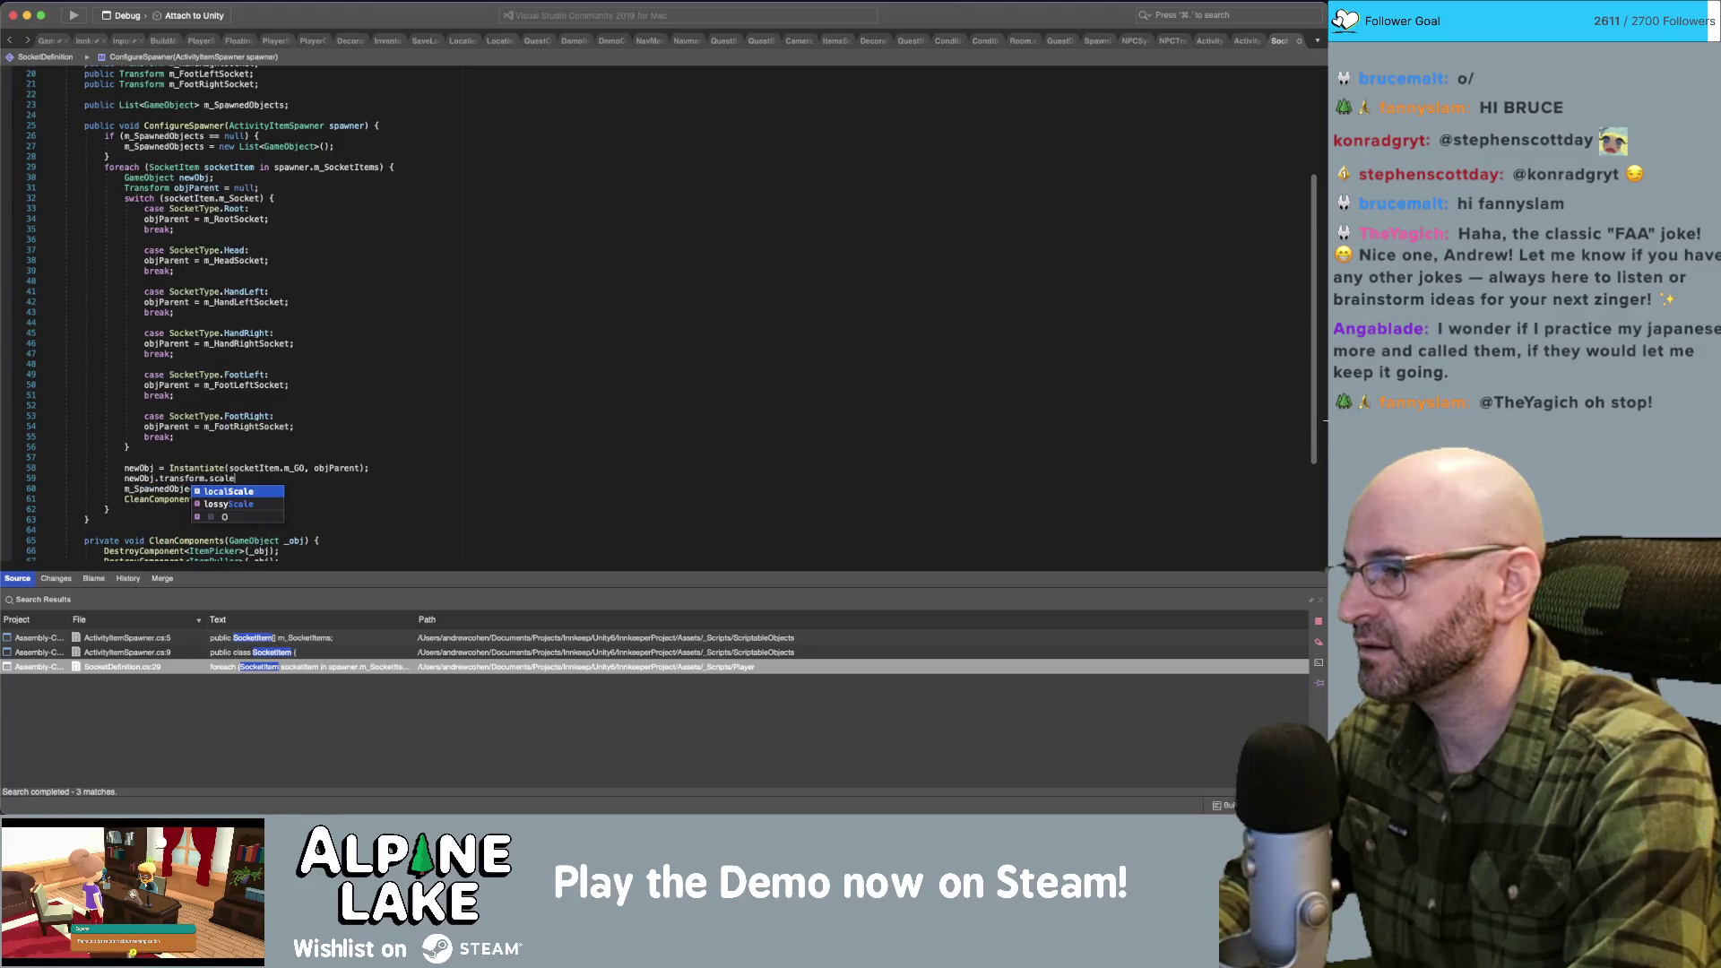
pyautogui.write(' *=')
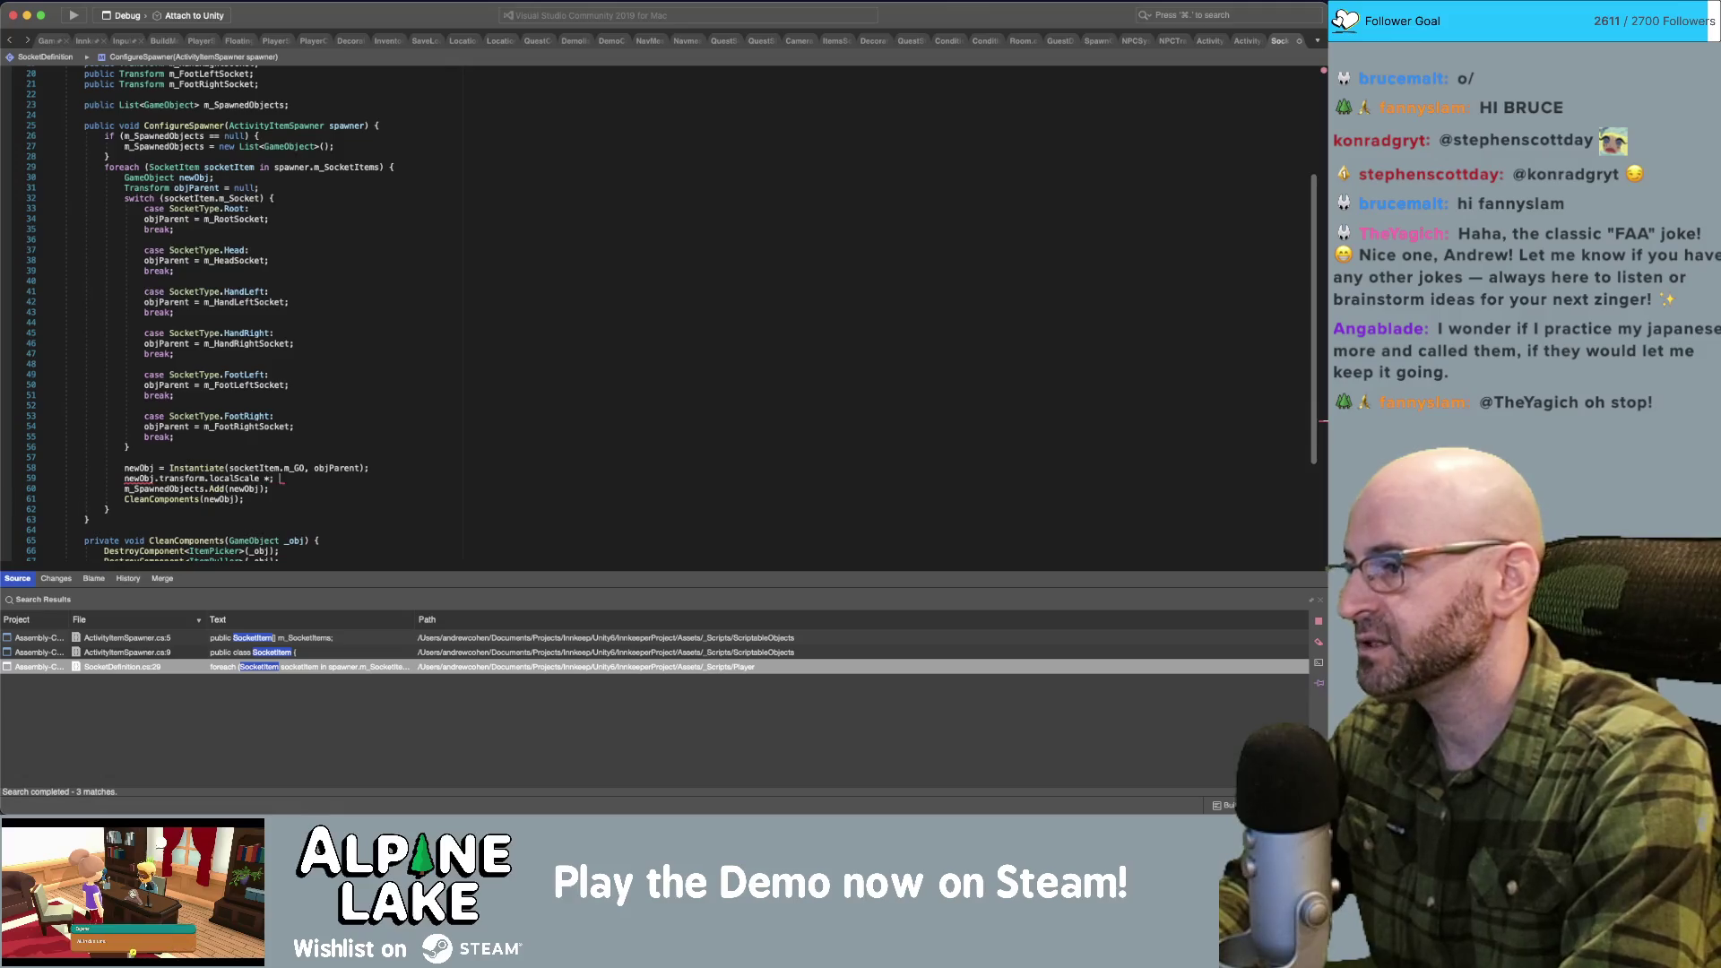
pyautogui.press('BackSpace')
pyautogui.press('BackSpace')
pyautogui.press('BackSpace')
pyautogui.write('= Vectorone')
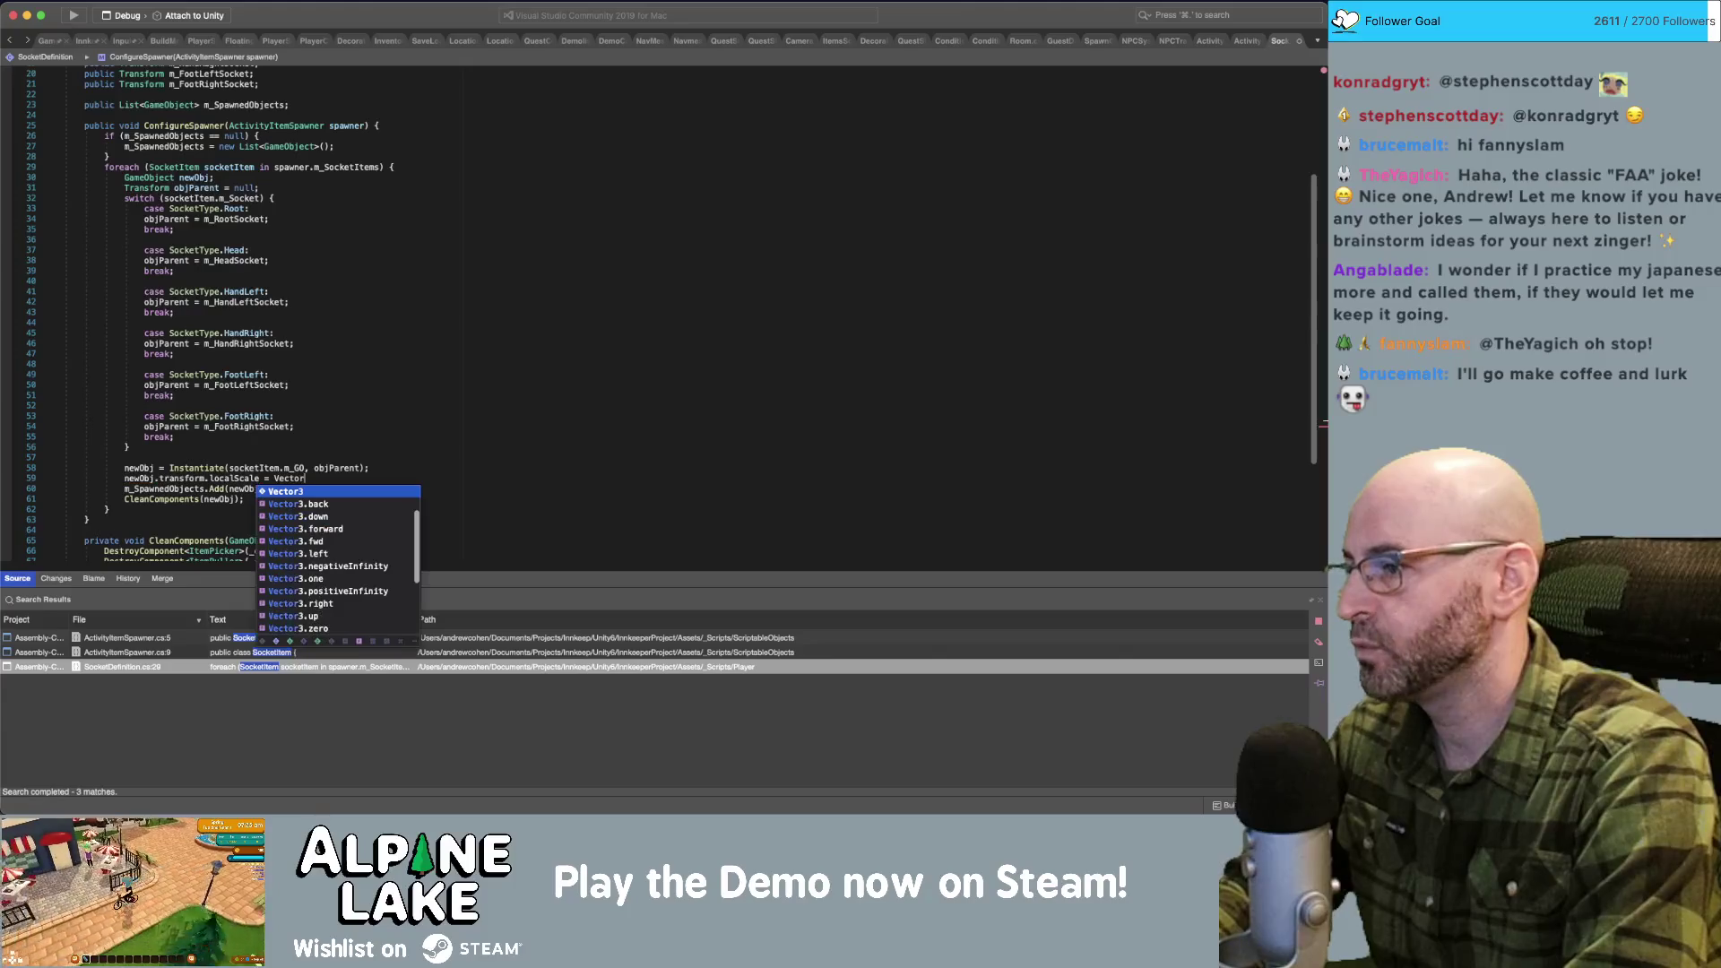
pyautogui.press('BackSpace')
pyautogui.press('BackSpace')
pyautogui.press('BackSpace')
pyautogui.write('.o3.one * ')
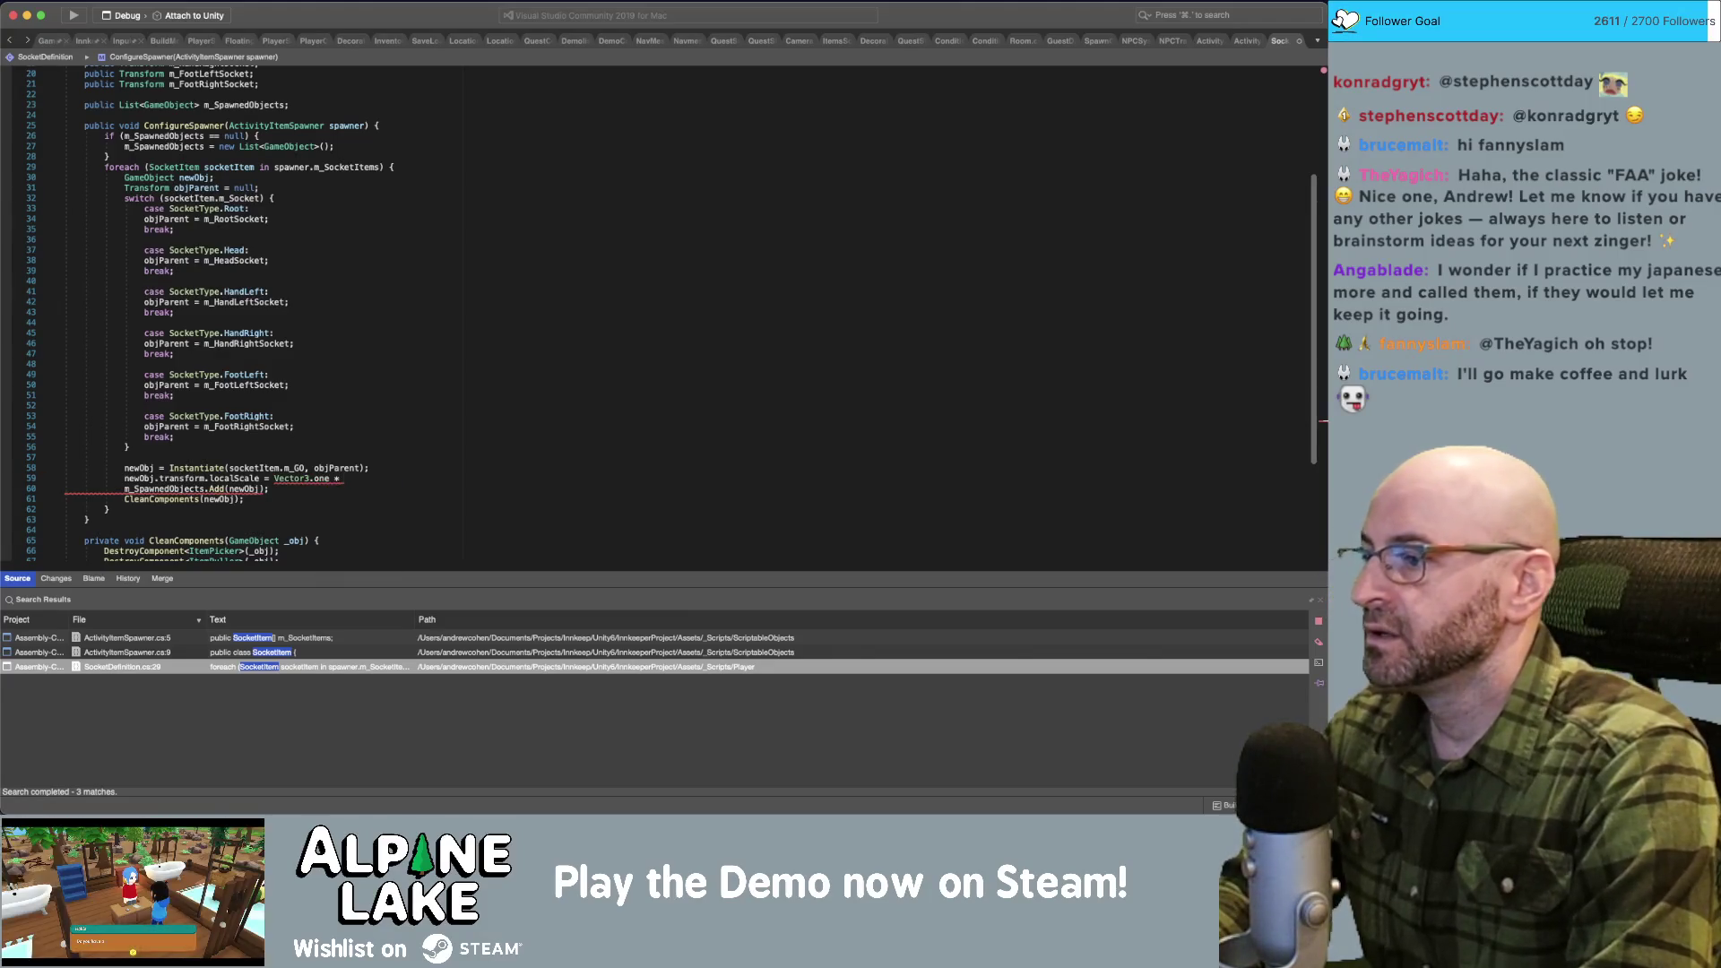
pyautogui.write('socketItem.sca')
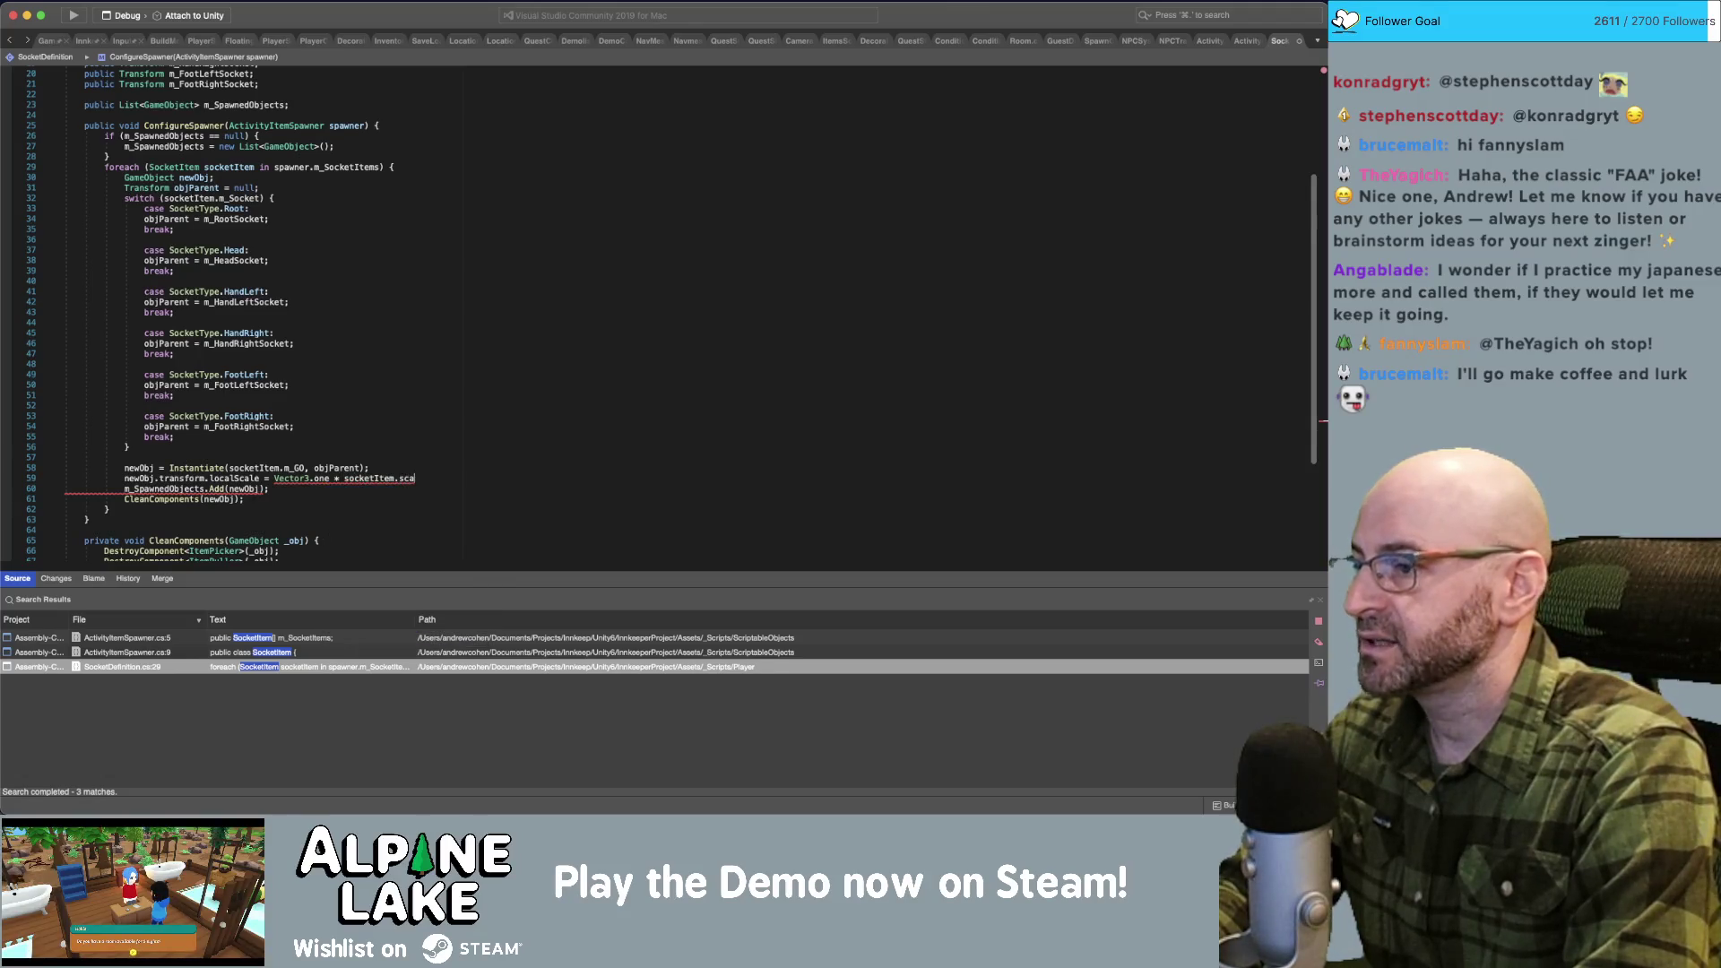
pyautogui.write(';')
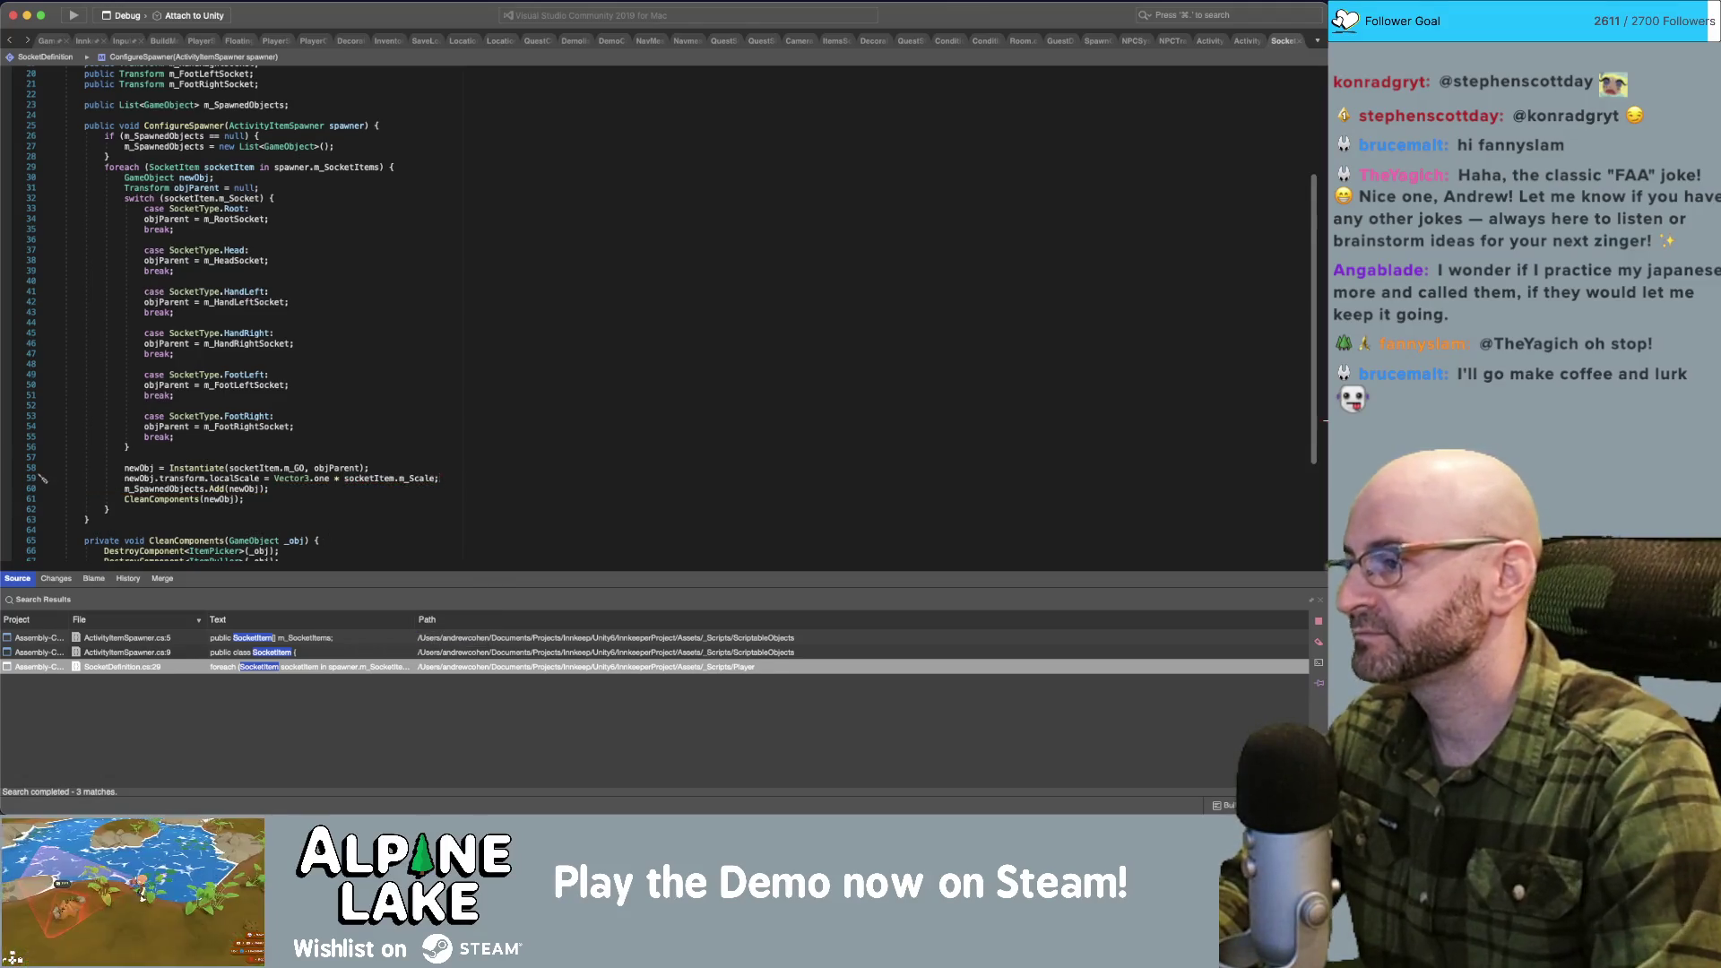
pyautogui.press('super+Tab')
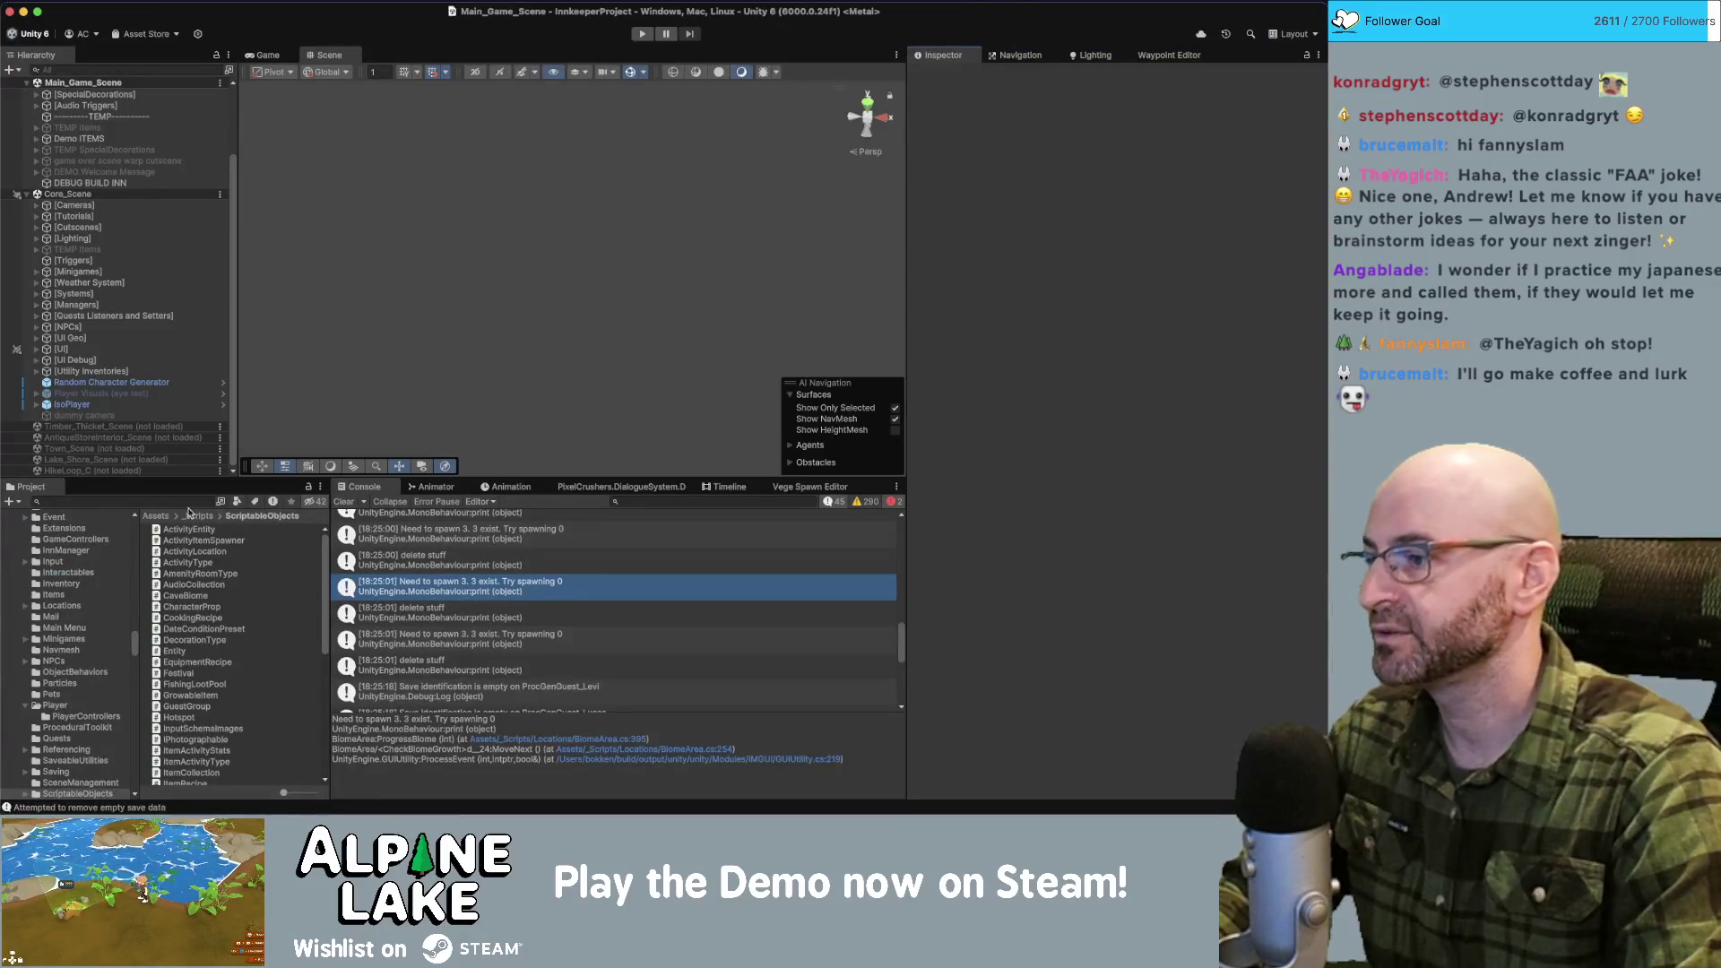
# After scripts recompile, start a Project asset search for 'camera'.
pyautogui.click(188, 504)
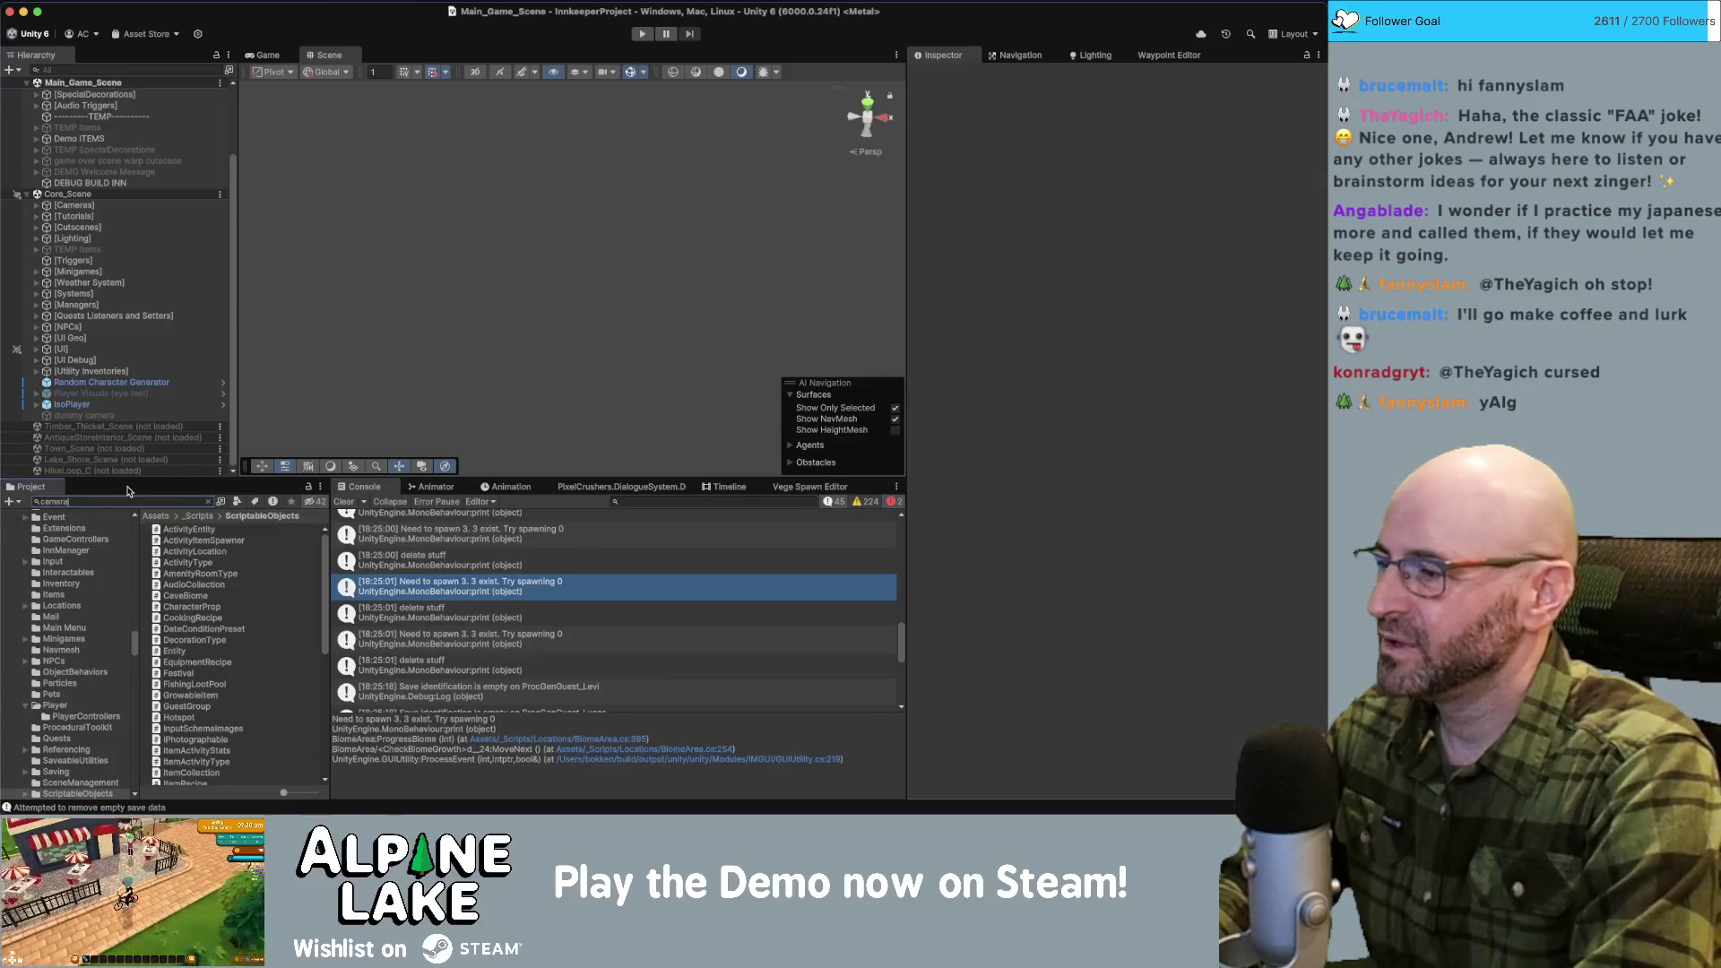
# Set the Camera Item Spawner's socket item Scale to 0.6 and enter Play mode.
pyautogui.write(' itemm')
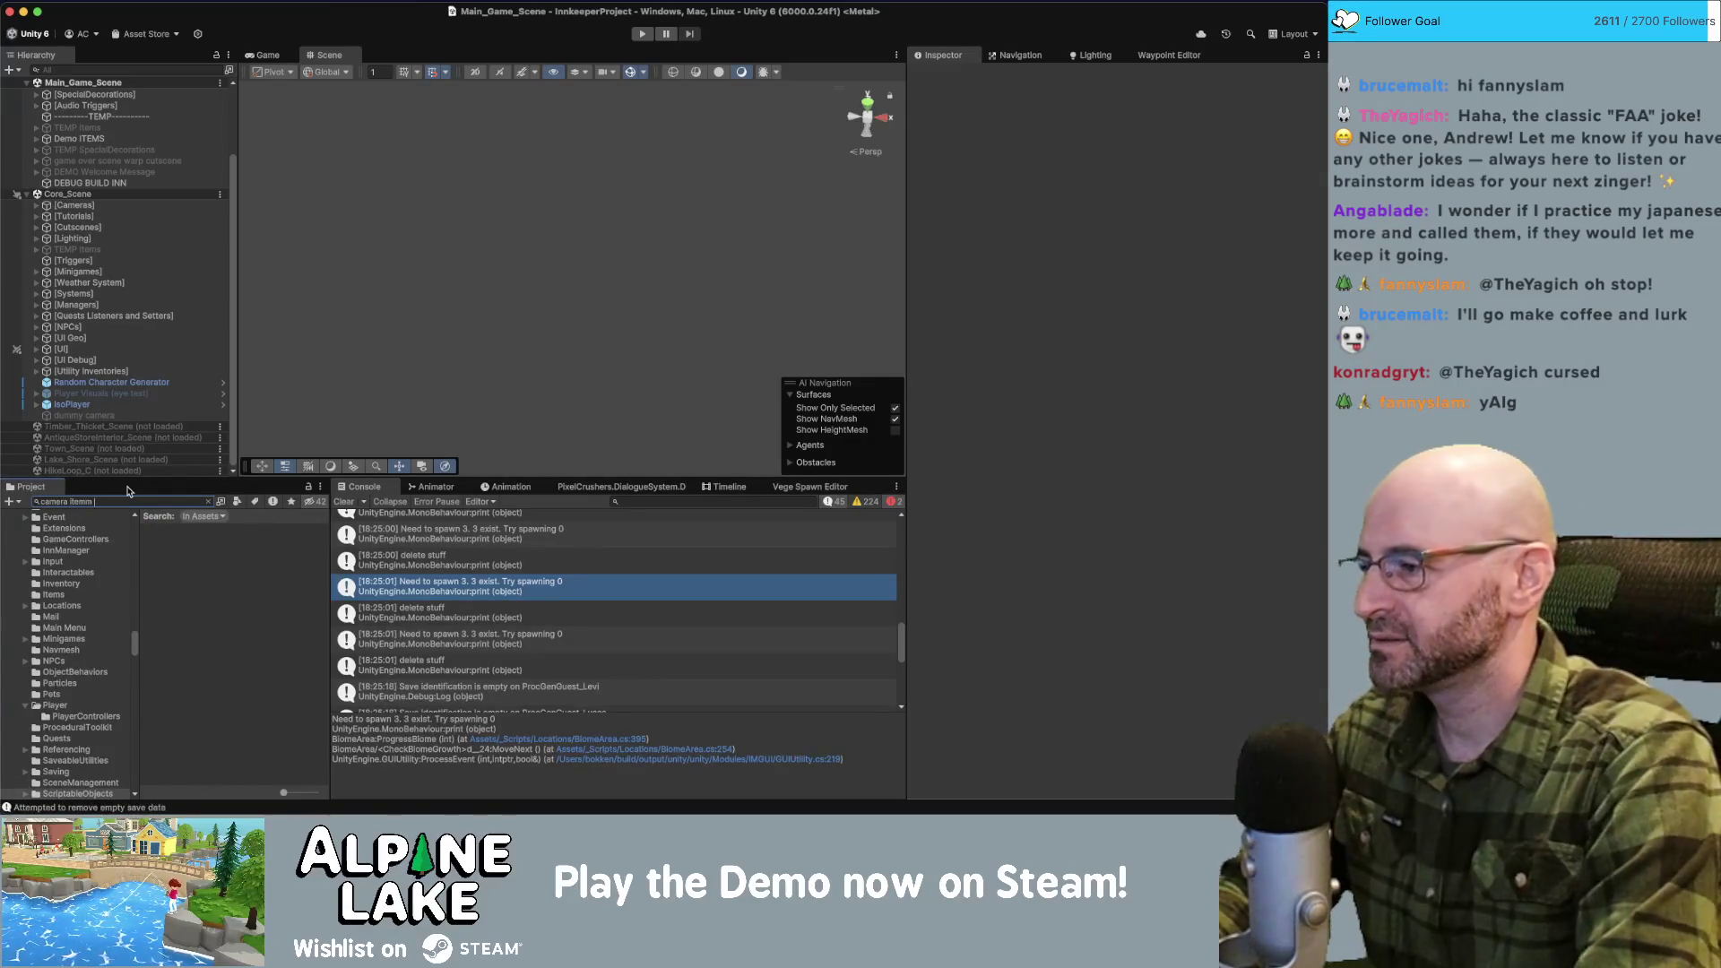
pyautogui.write('p')
pyautogui.click(204, 529)
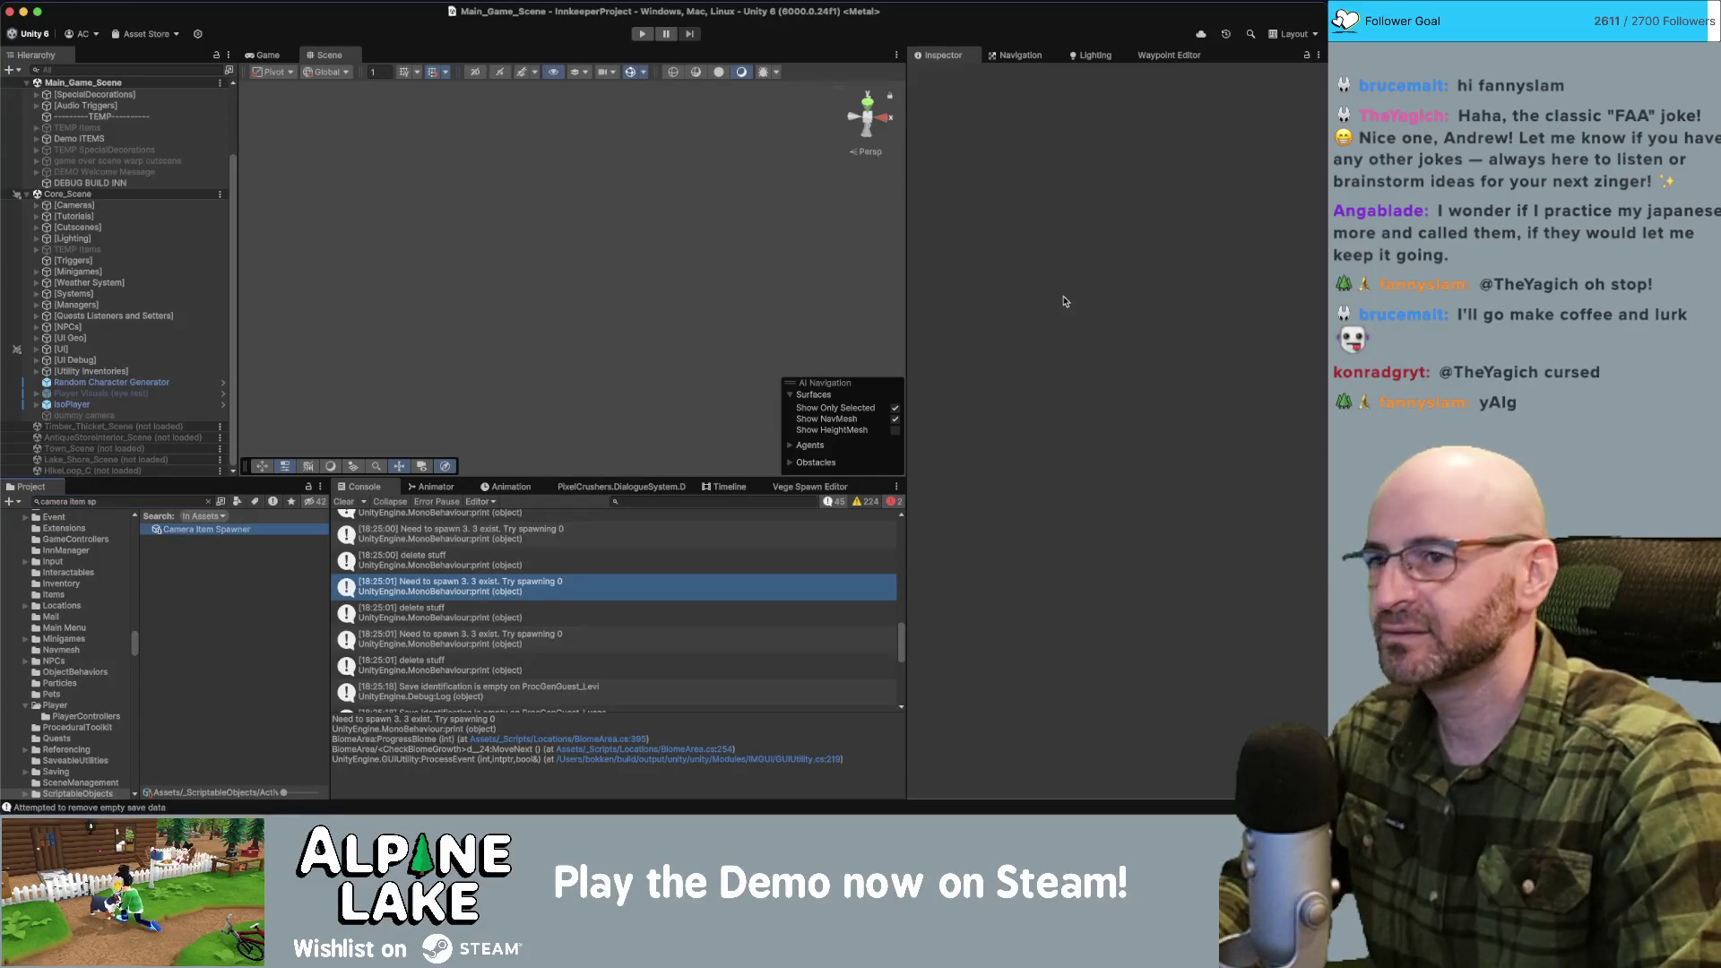
pyautogui.click(1121, 180)
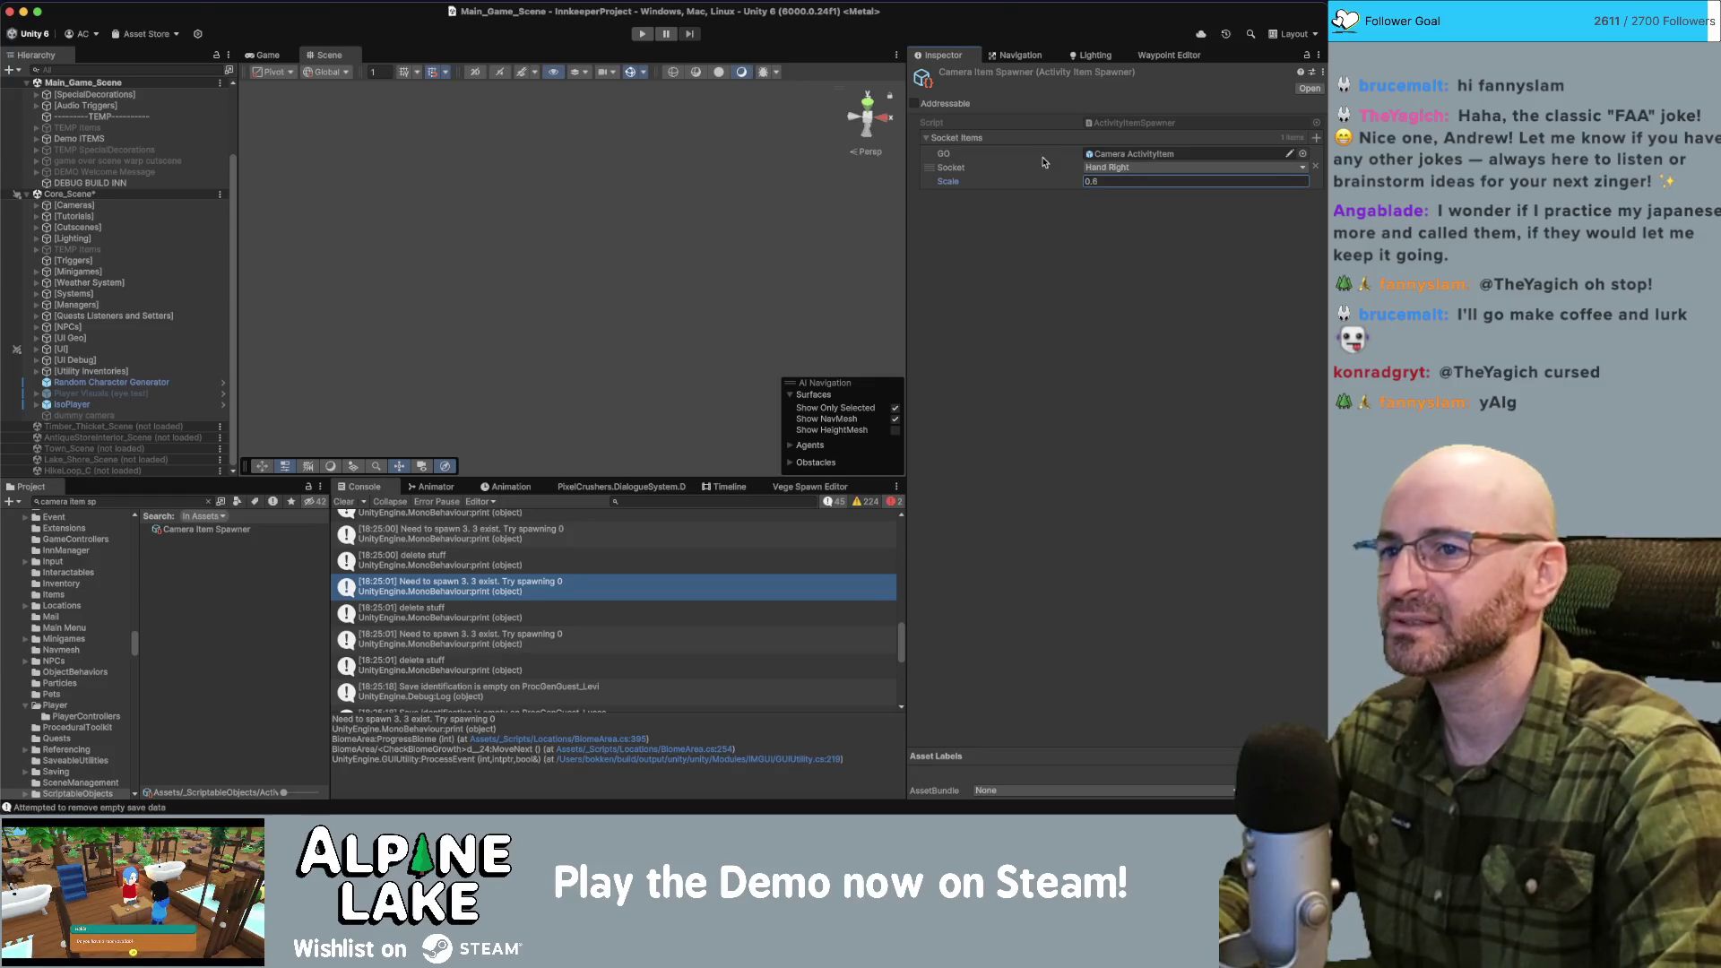
pyautogui.click(646, 34)
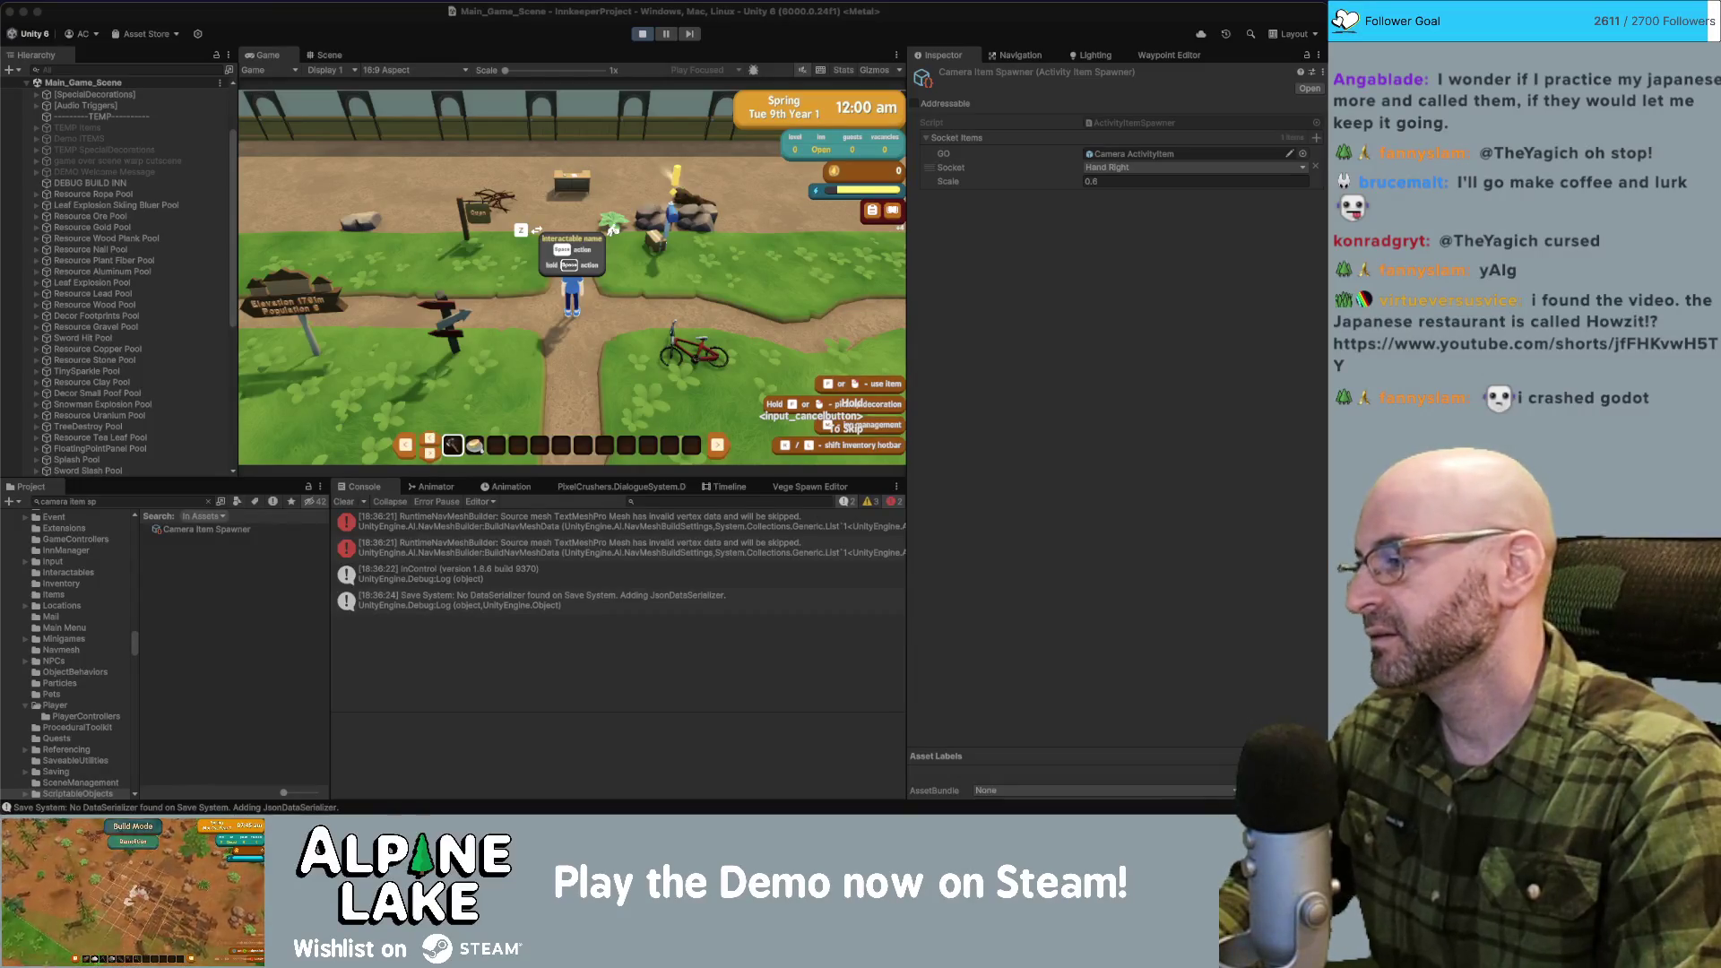
# Filter the running scene's hierarchy by 'fence' and select the last fence prop listed.
pyautogui.click(628, 238)
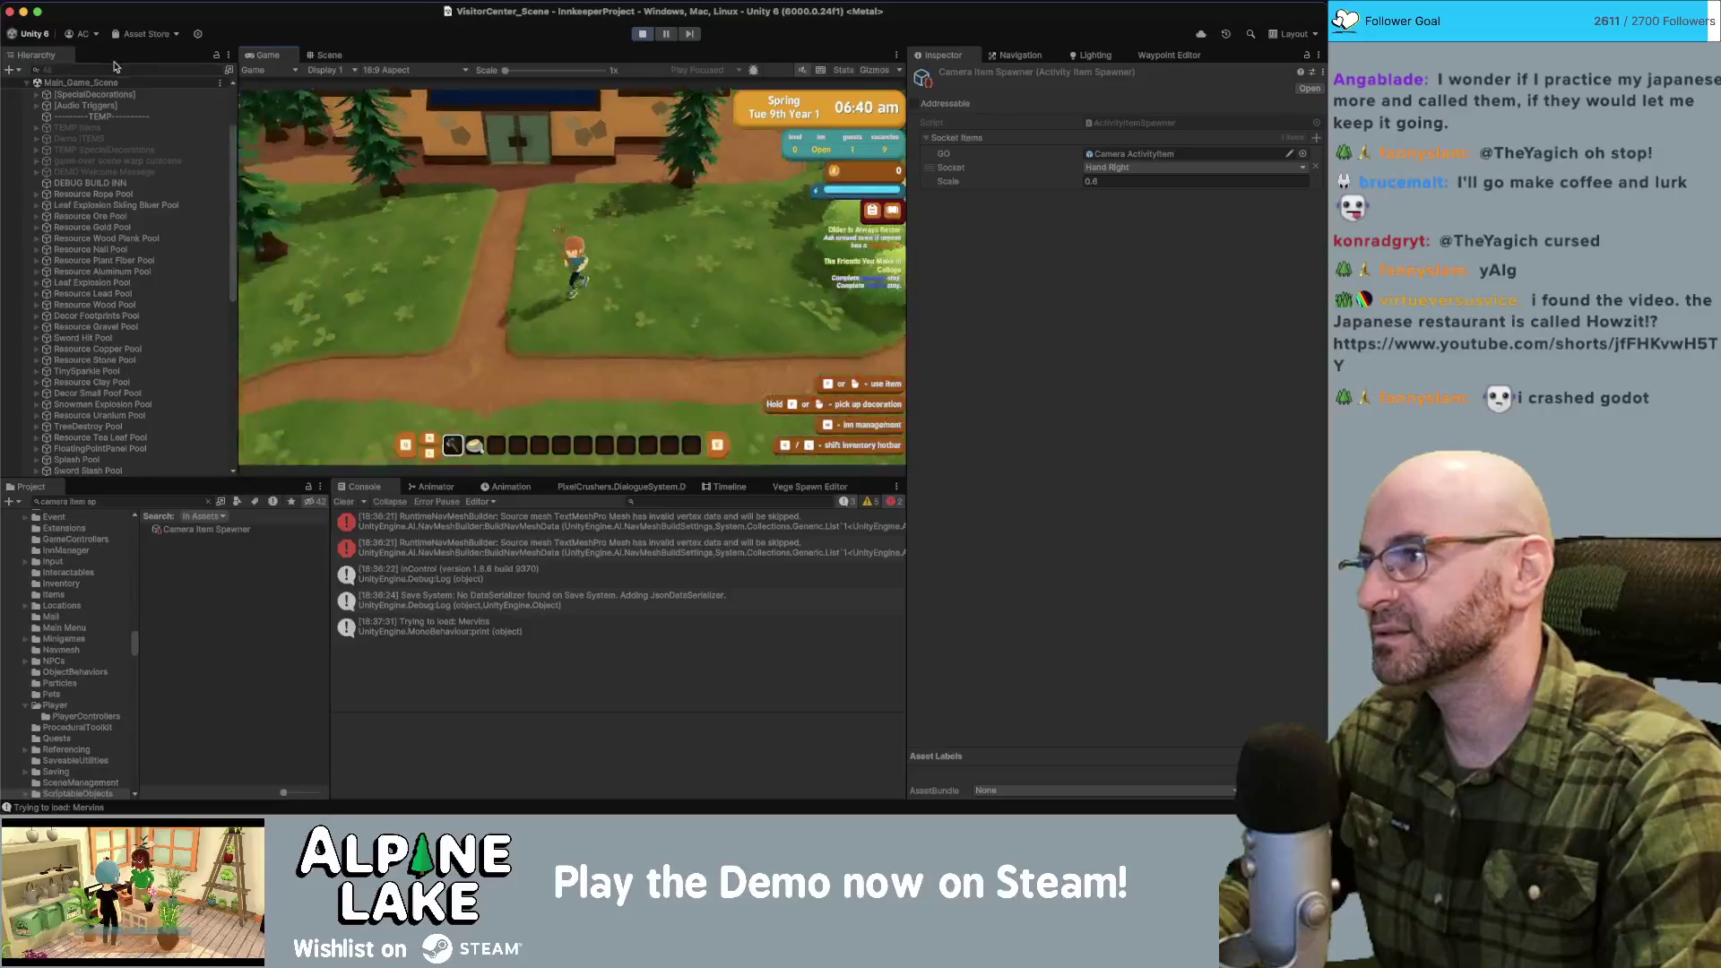
pyautogui.click(114, 69)
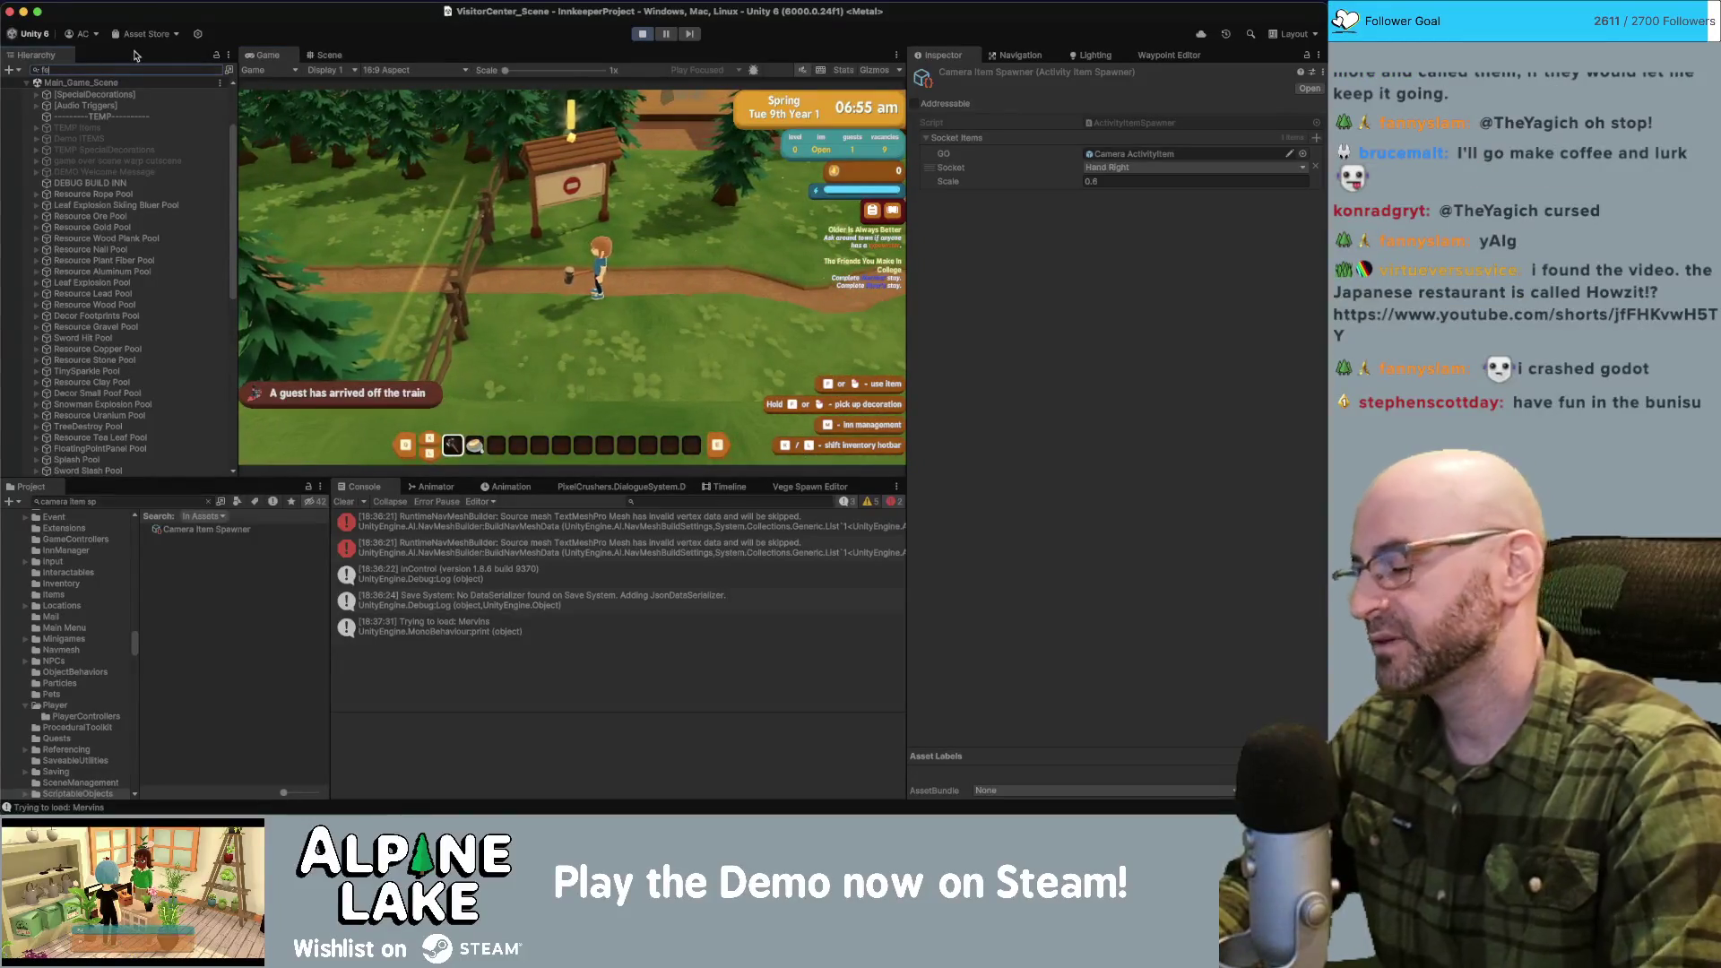
pyautogui.write('fence')
pyautogui.scroll(-10, 148, 286)
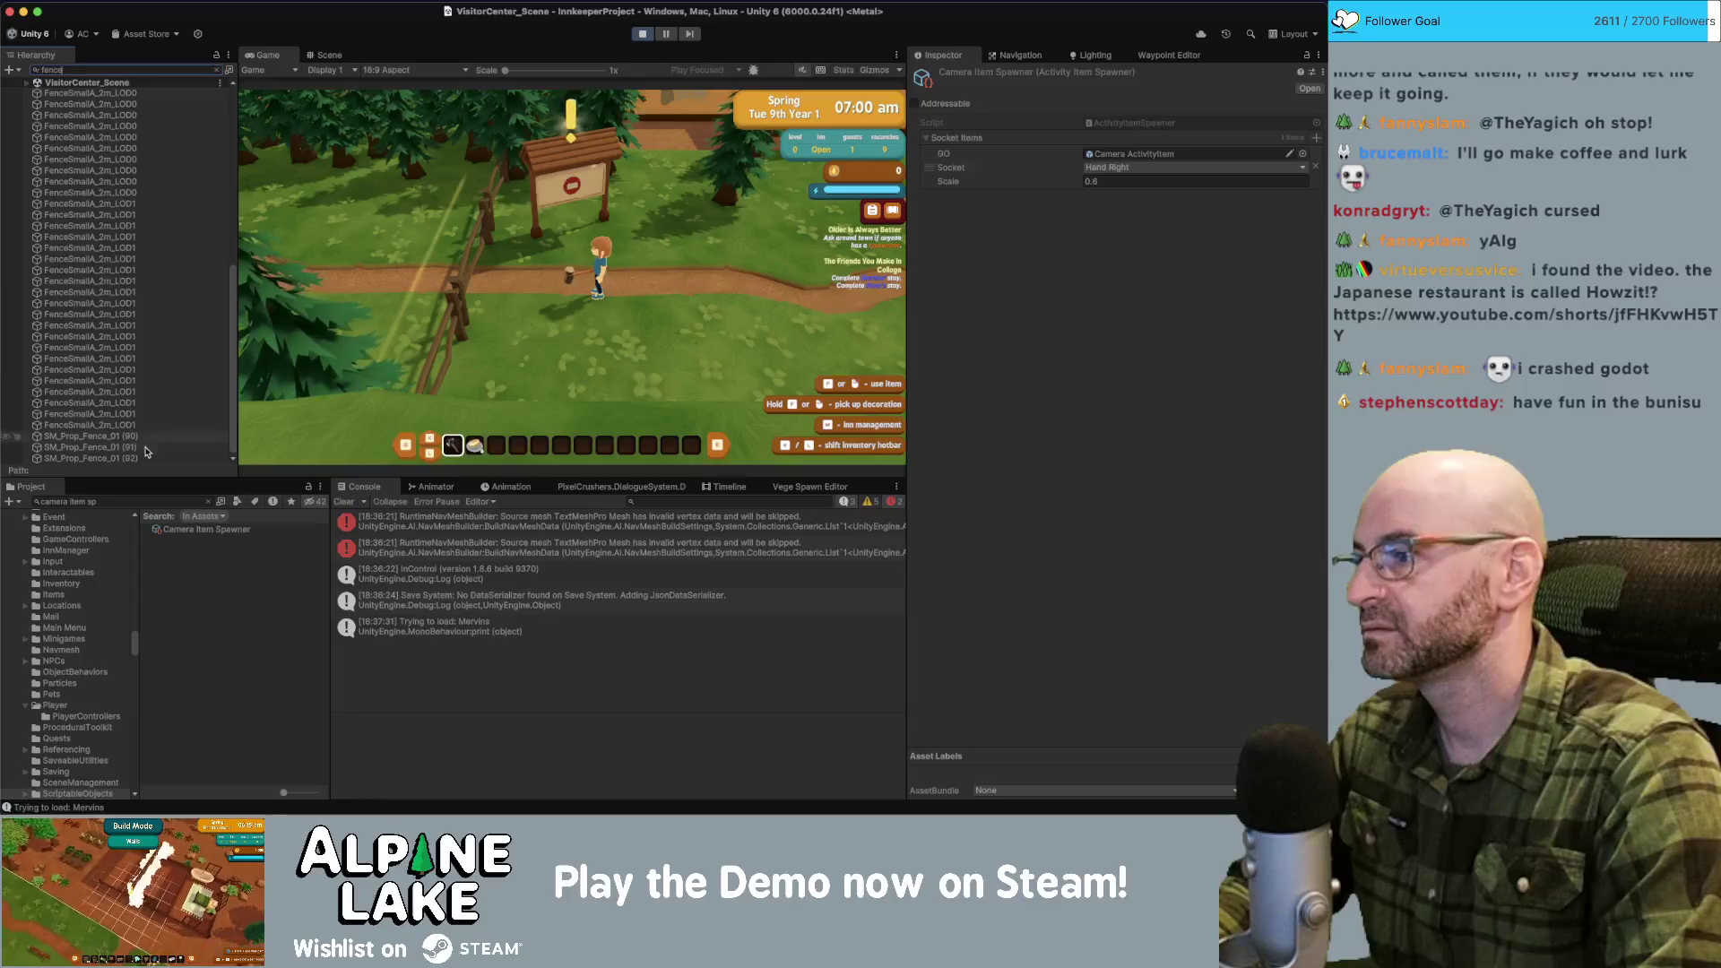
pyautogui.click(89, 446)
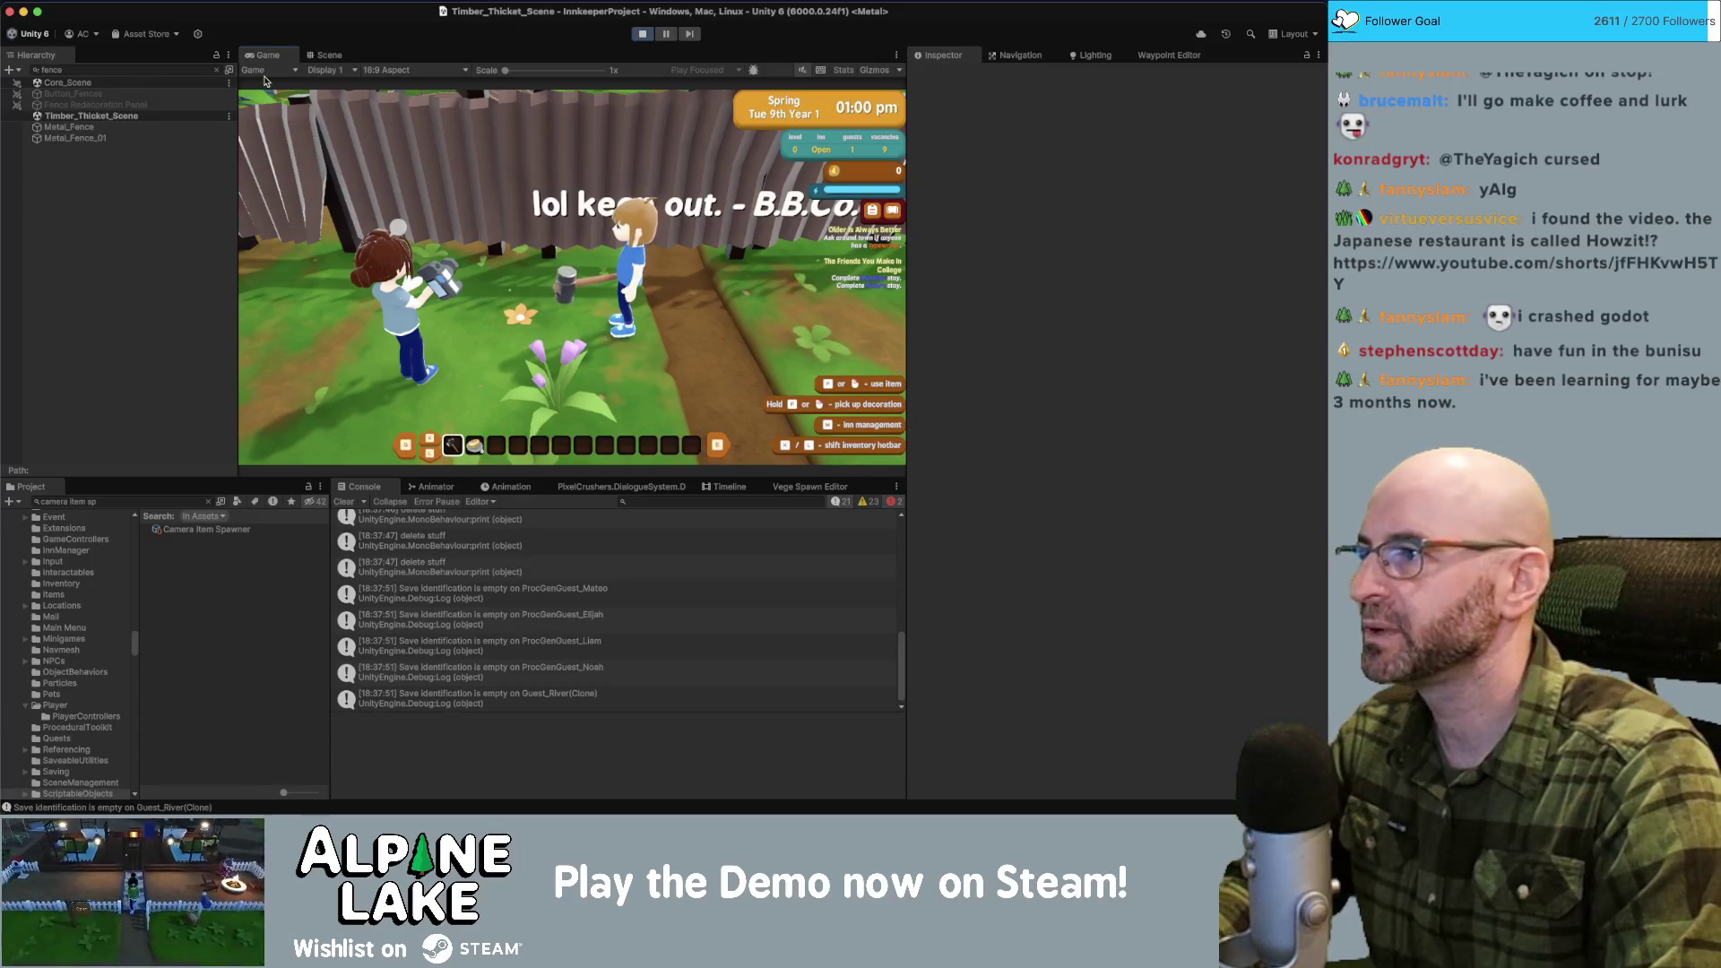
# Select Basic_Stella's NPC Geo GRP model and show its Animator parameters with names widened.
pyautogui.click(216, 72)
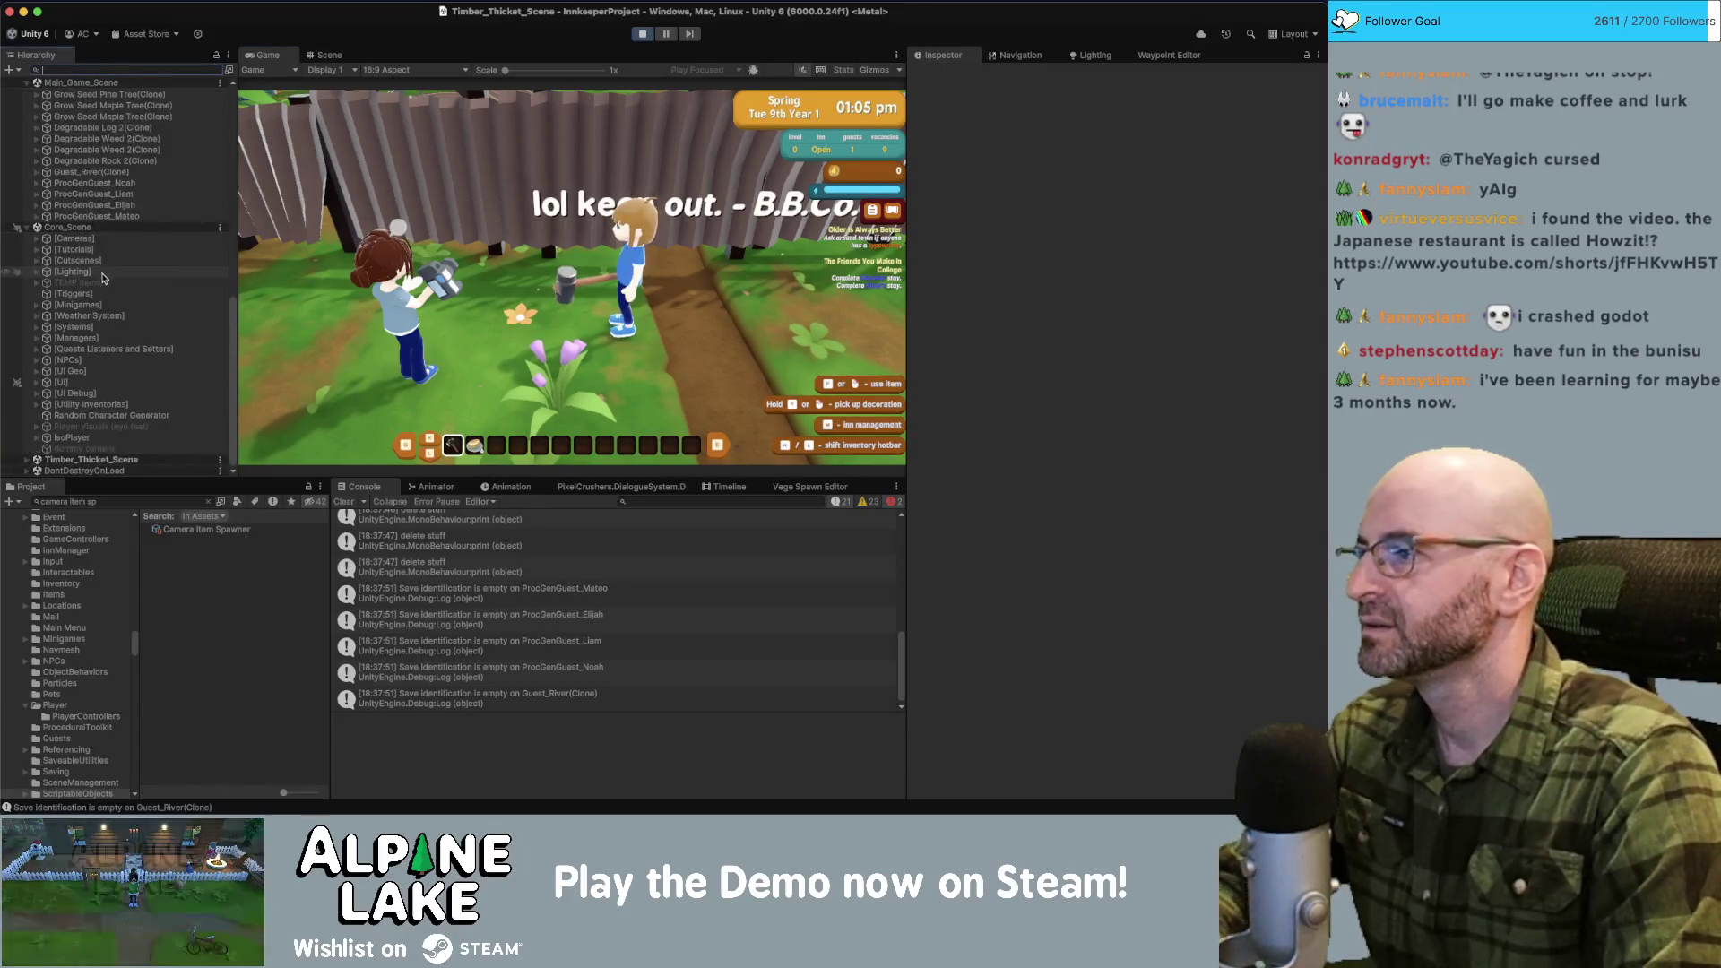
pyautogui.click(78, 305)
pyautogui.click(68, 360)
pyautogui.press('Right')
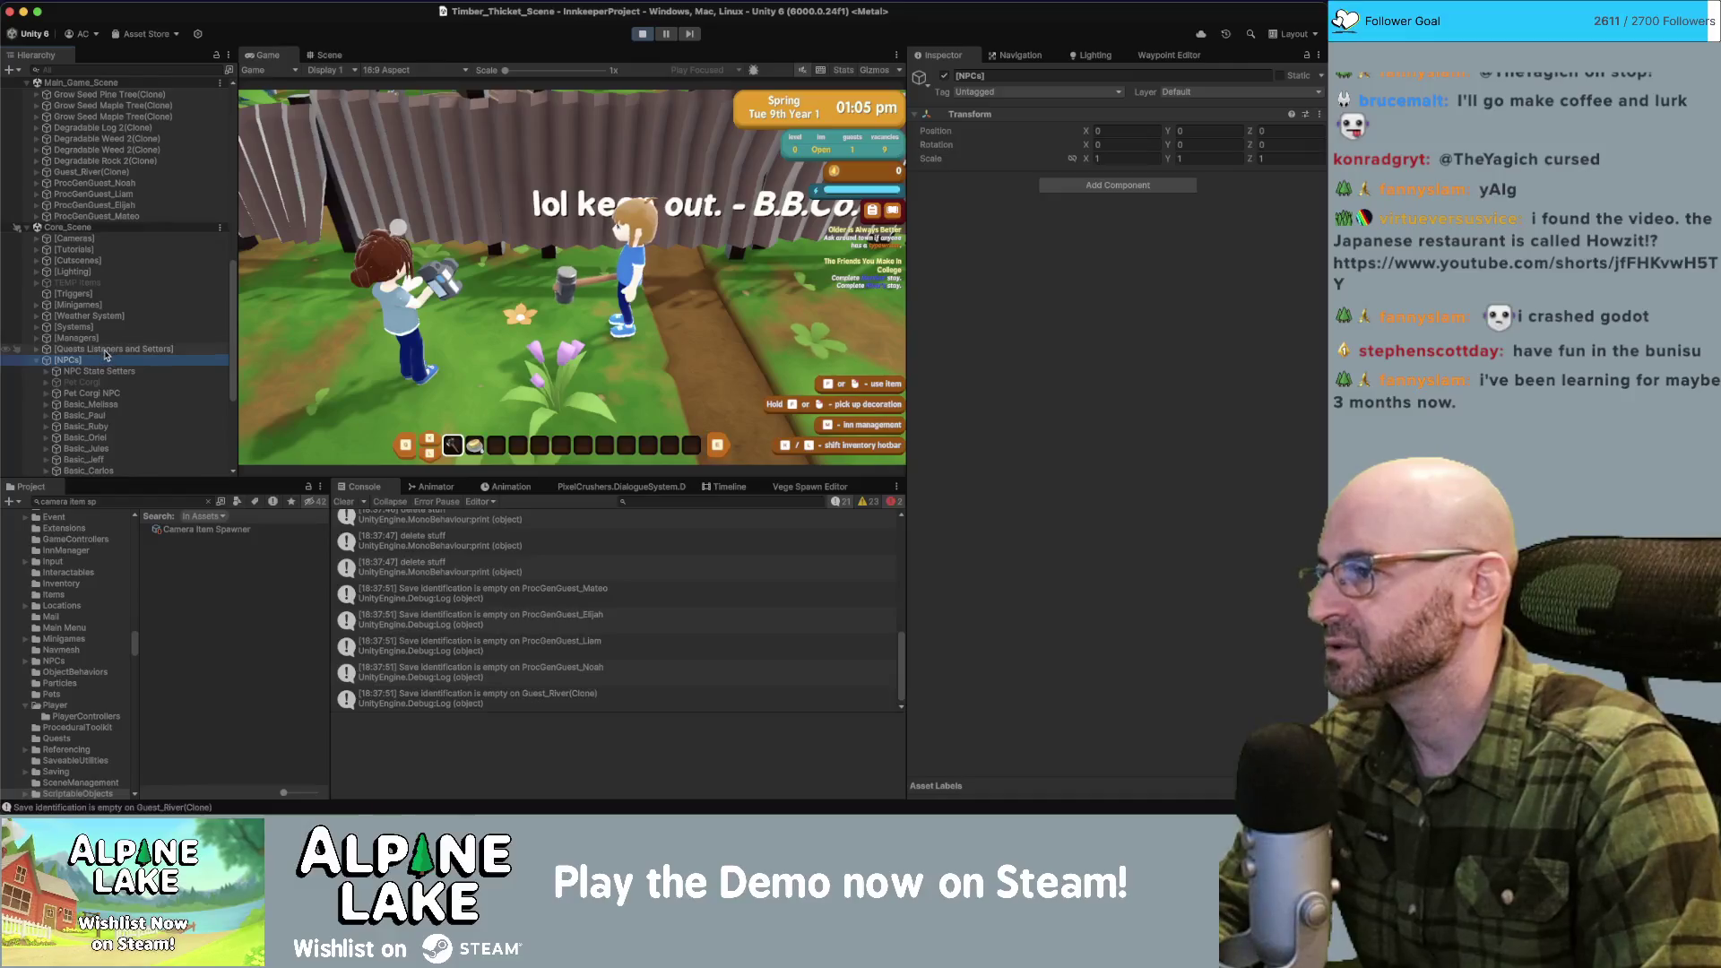
pyautogui.scroll(-5, 107, 360)
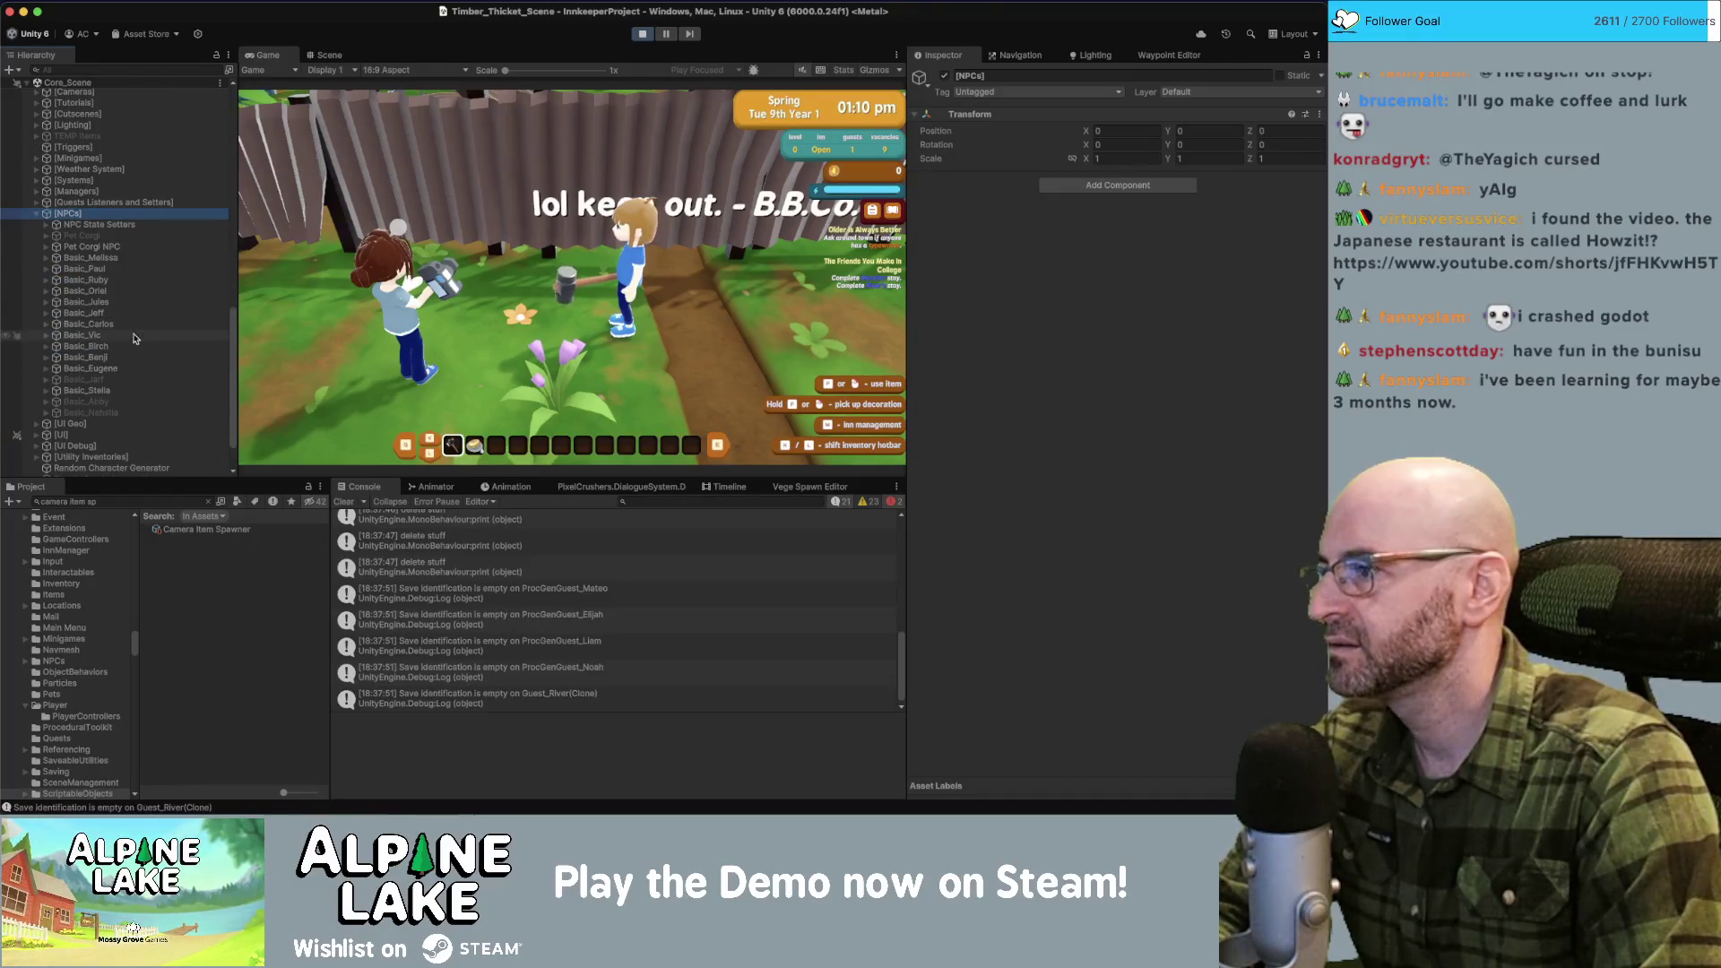
pyautogui.click(130, 392)
pyautogui.press('Right')
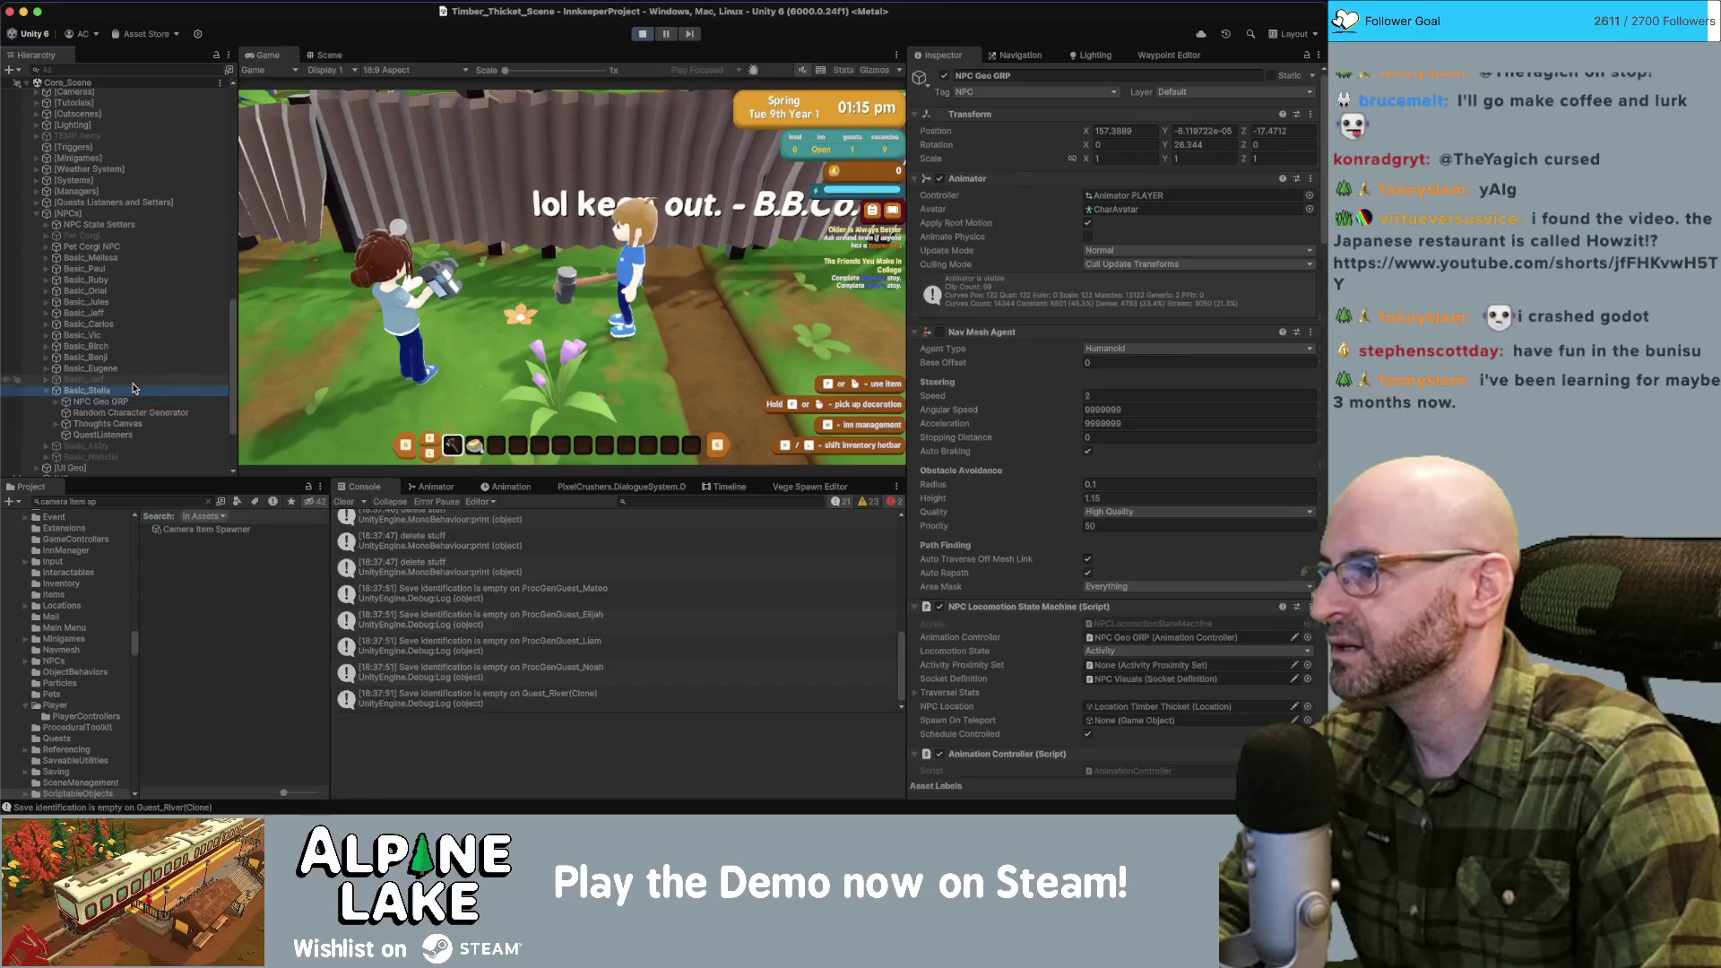
pyautogui.click(134, 402)
pyautogui.click(506, 487)
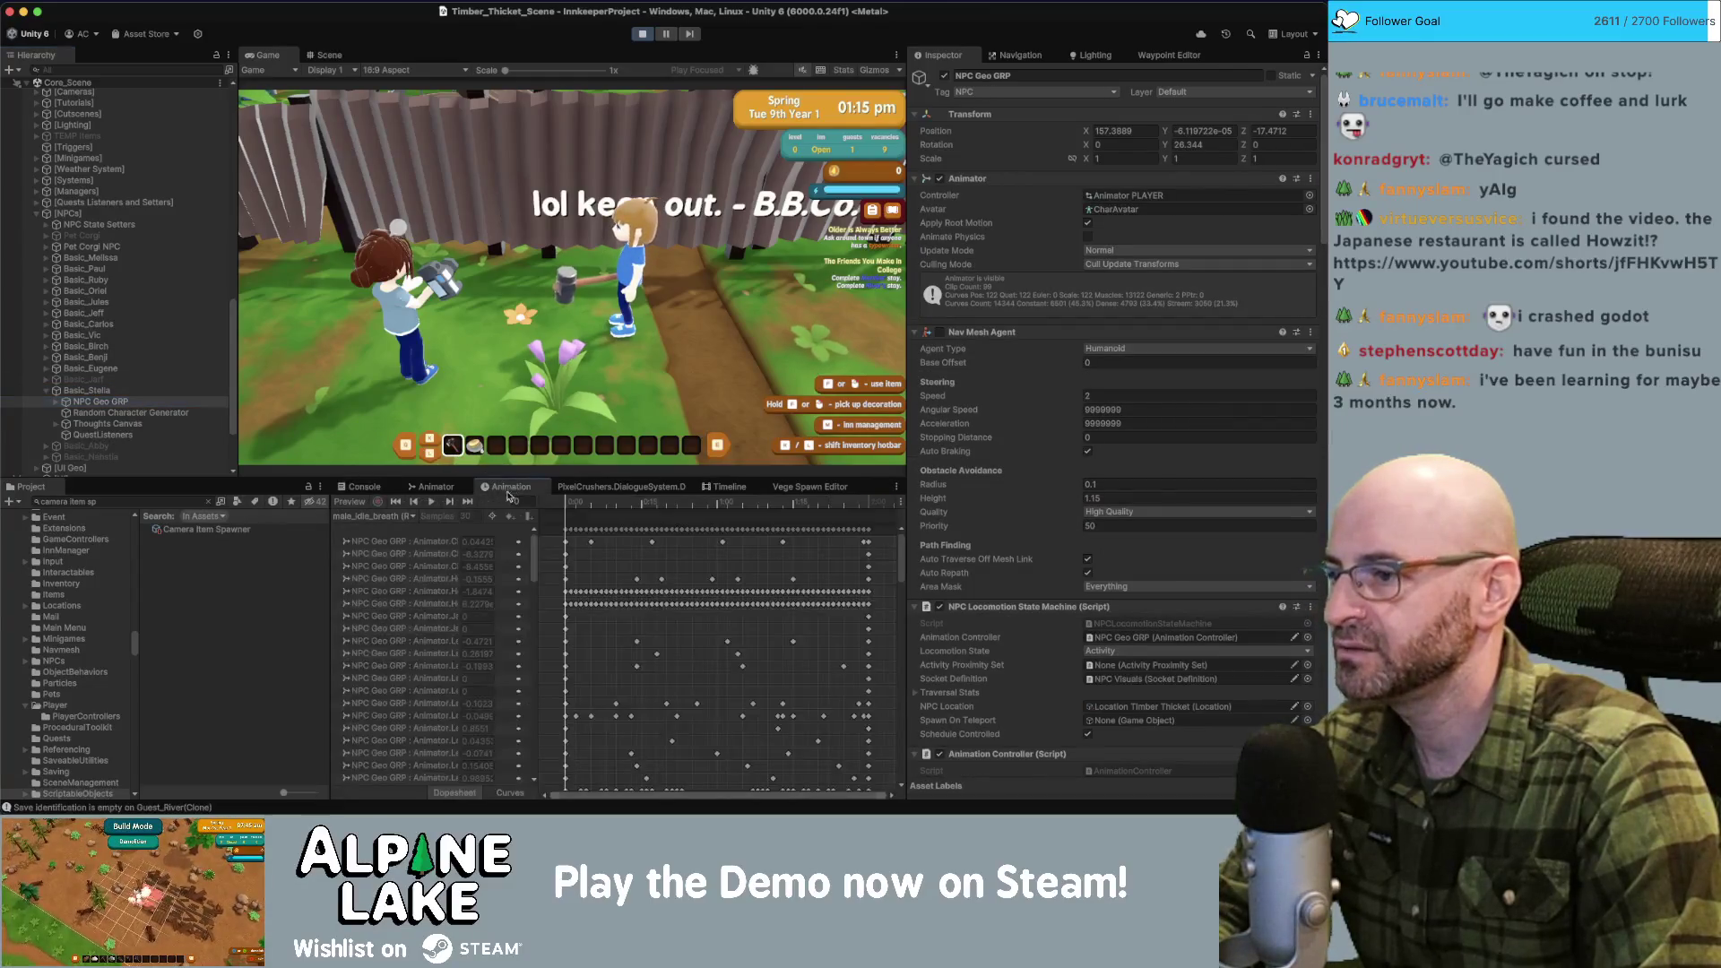
pyautogui.click(432, 487)
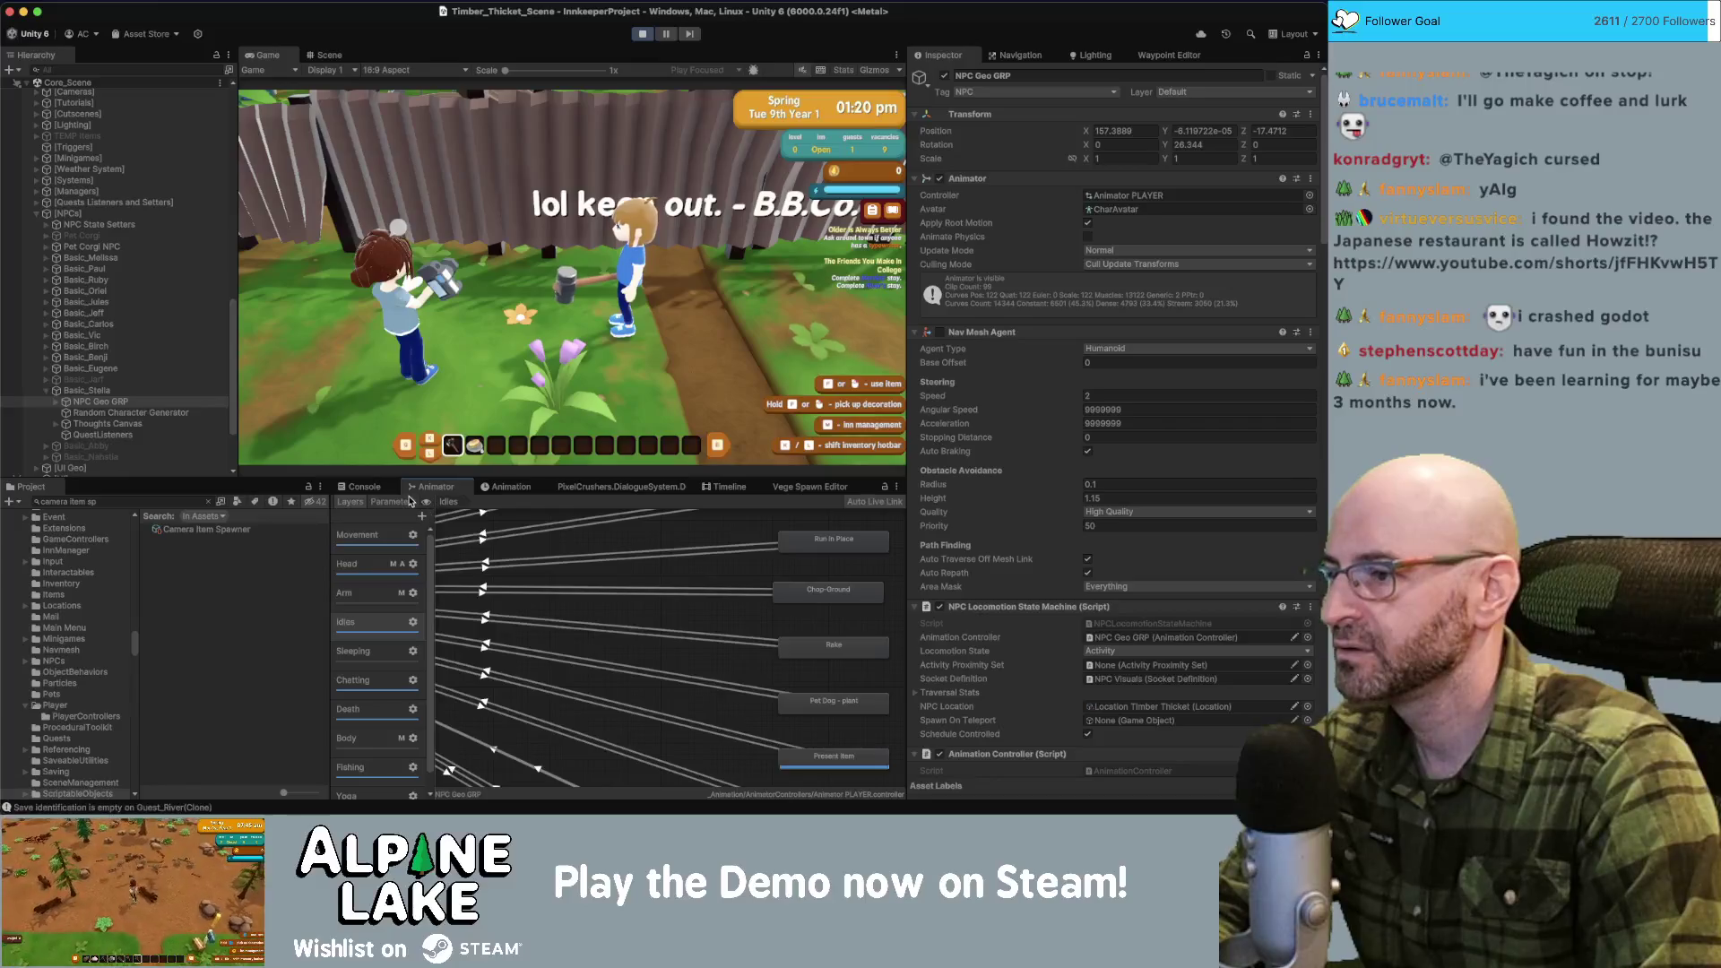
pyautogui.moveTo(437, 517); pyautogui.dragTo(473, 521)
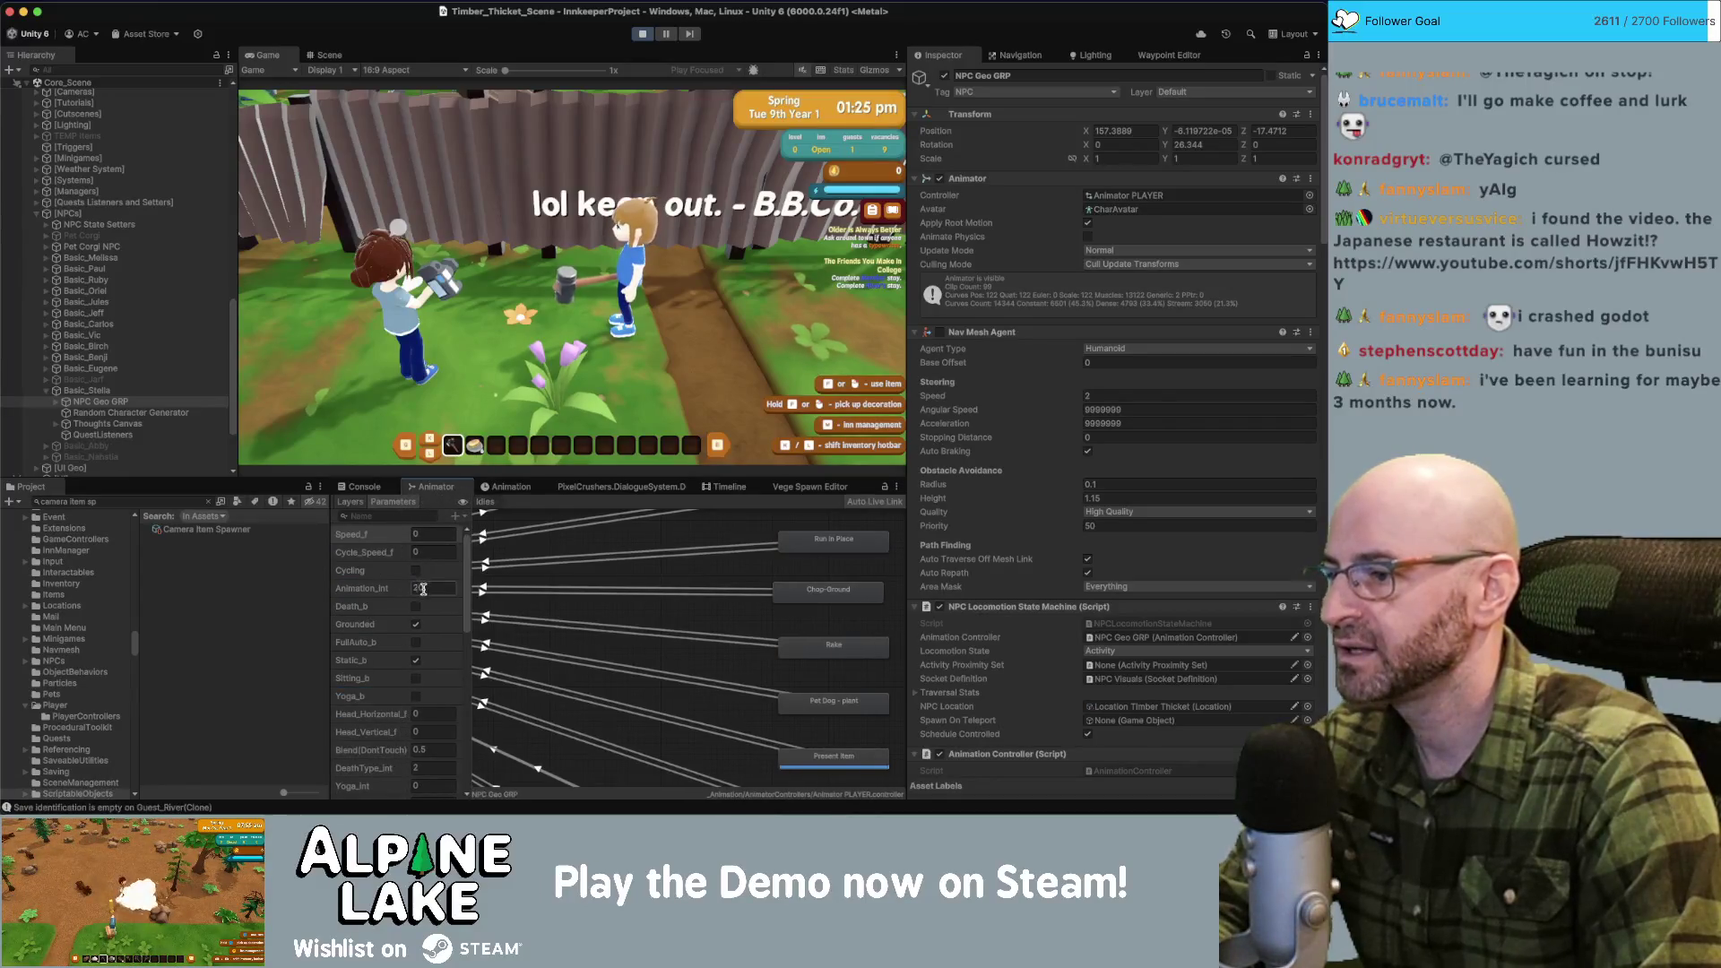
# Try Animation_Int values 19, 18 and 21 on the playing NPC.
pyautogui.write('19')
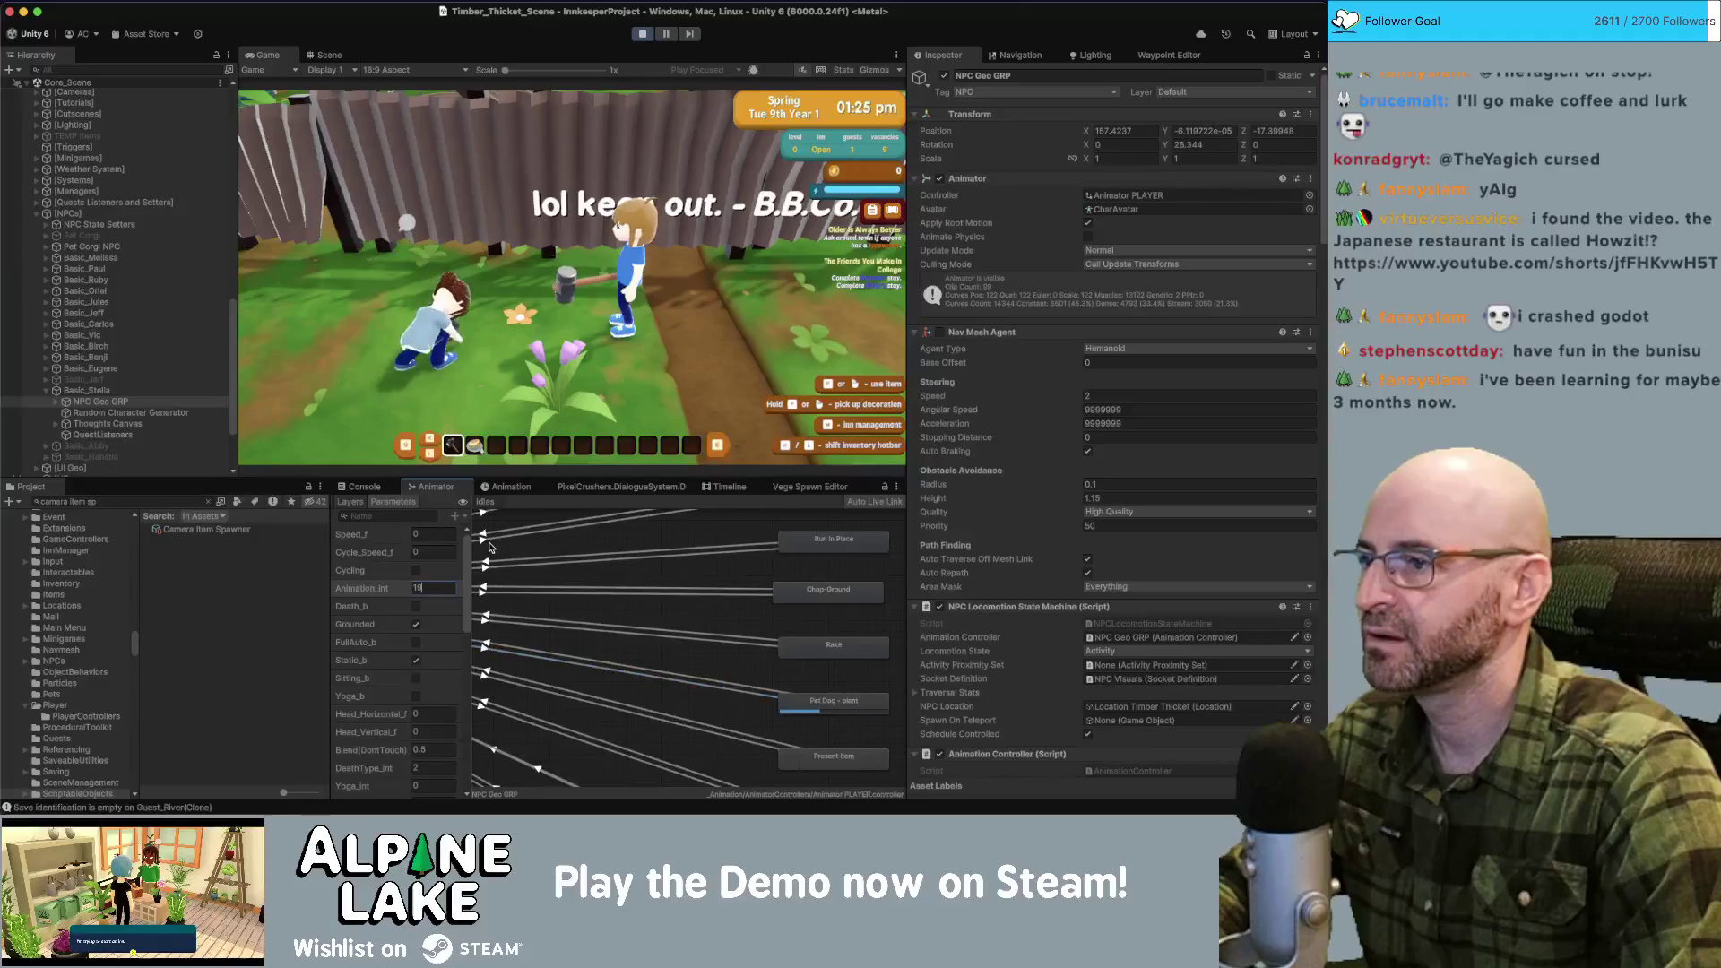
pyautogui.doubleClick(442, 588)
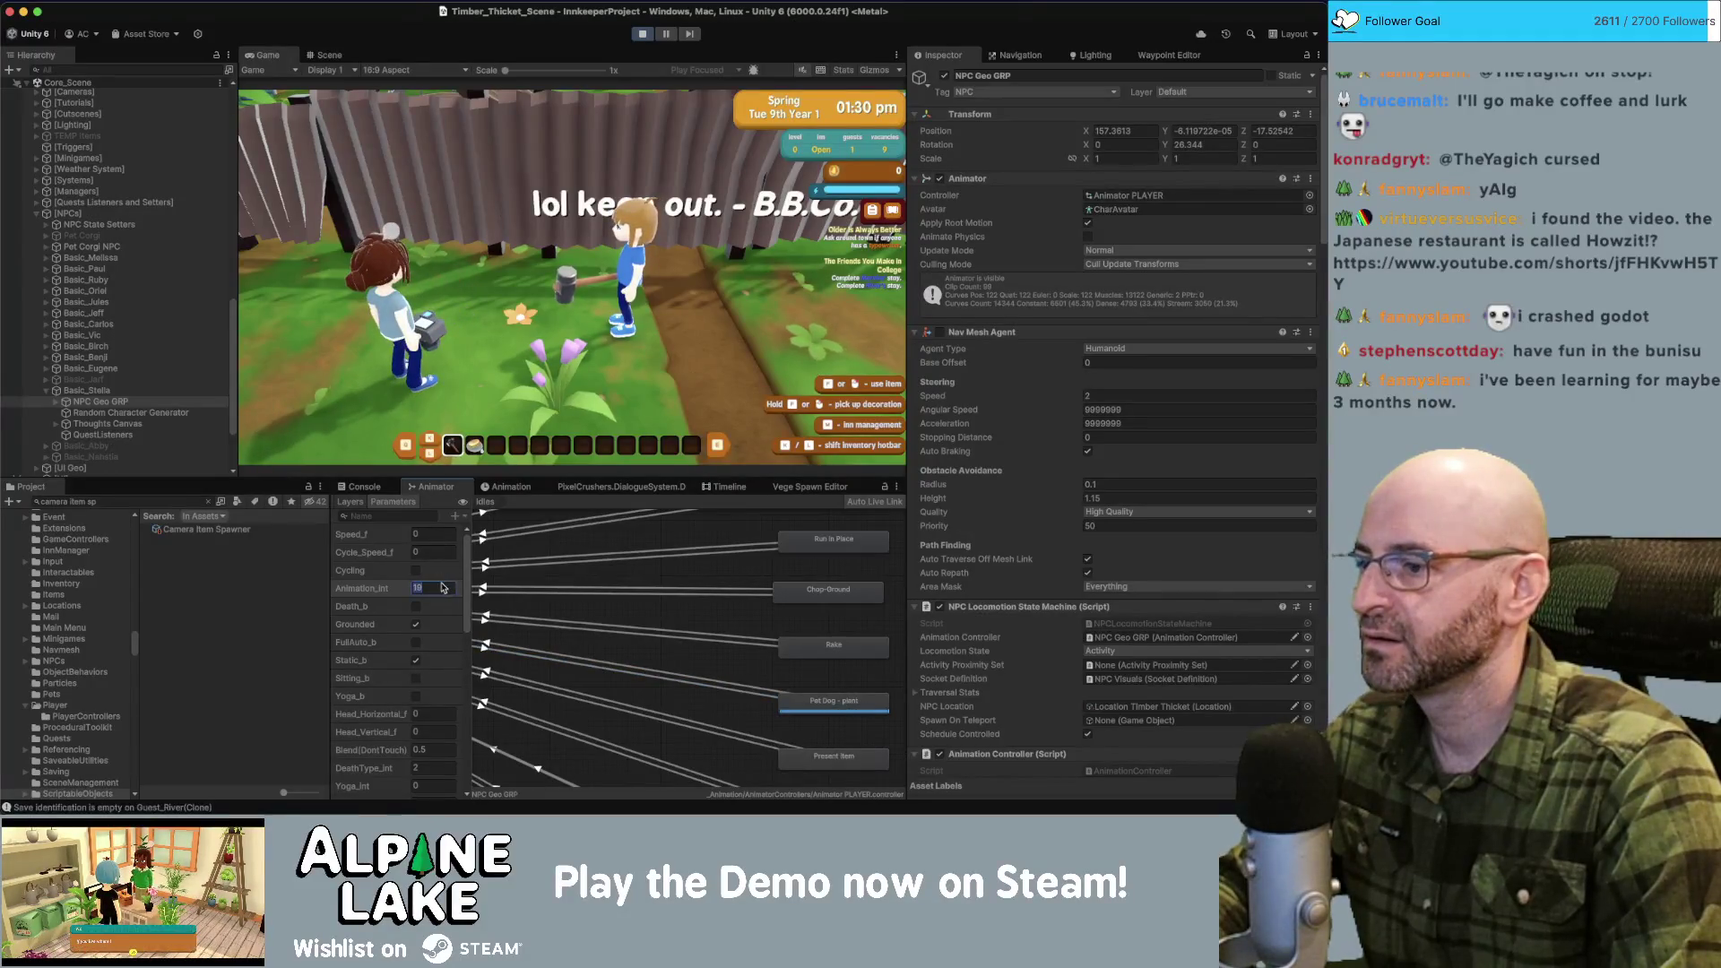
pyautogui.write('18')
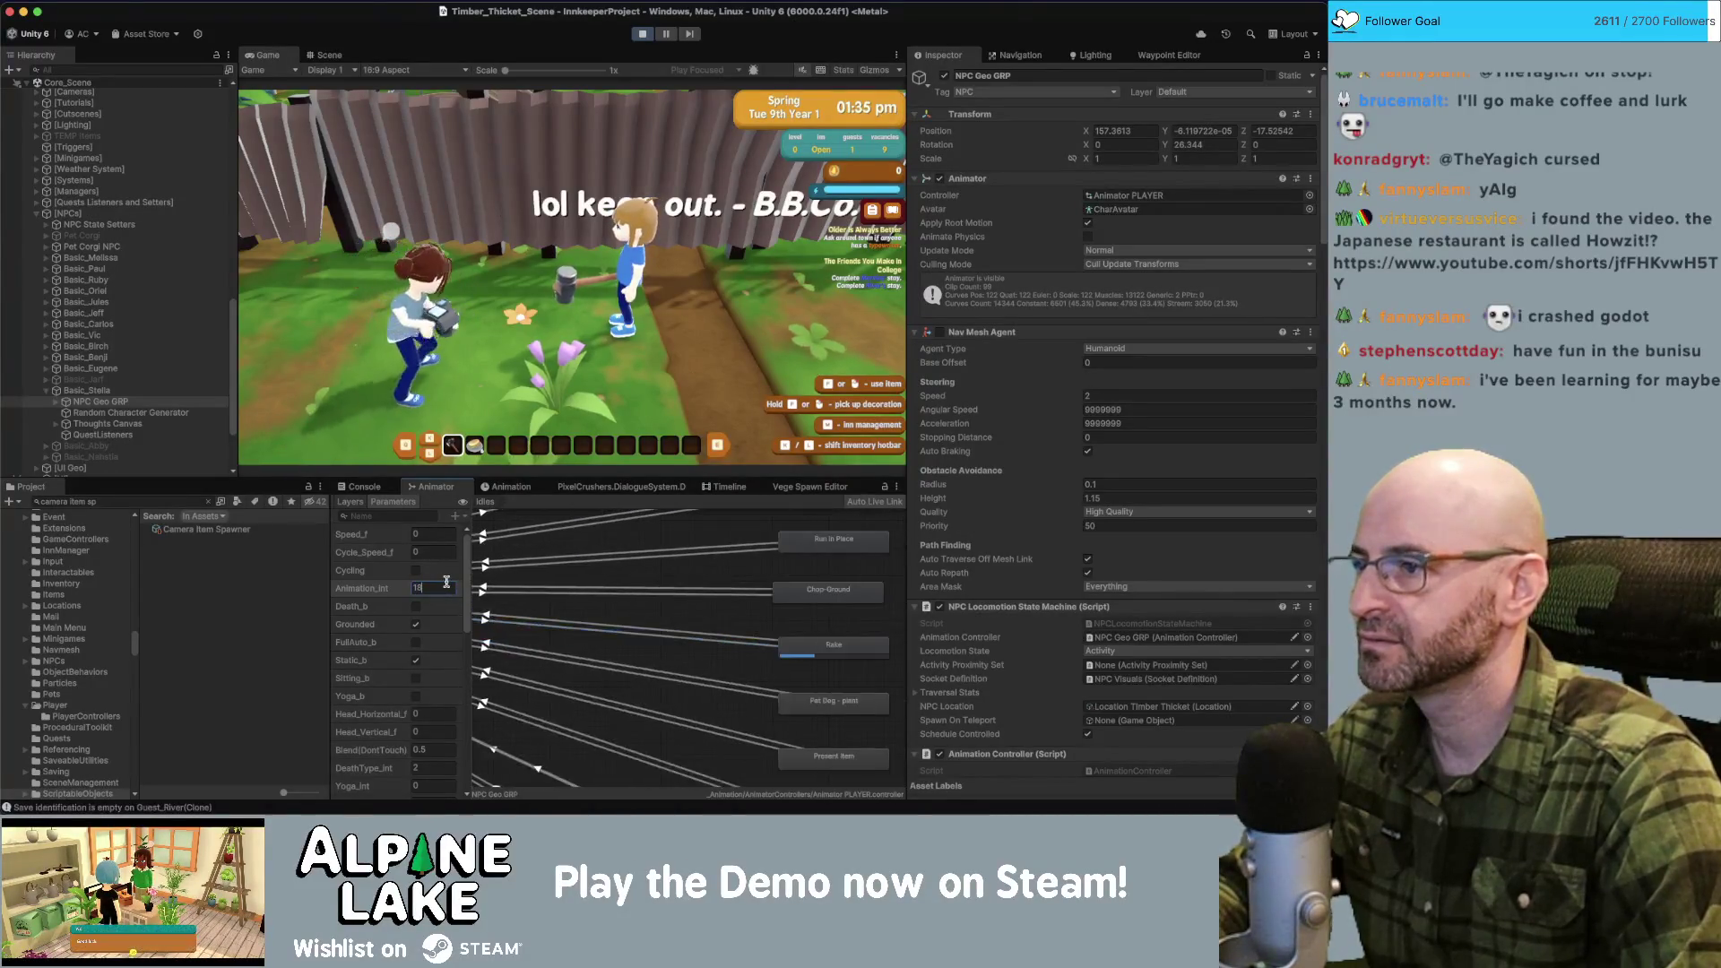
pyautogui.scroll(-3, 661, 643)
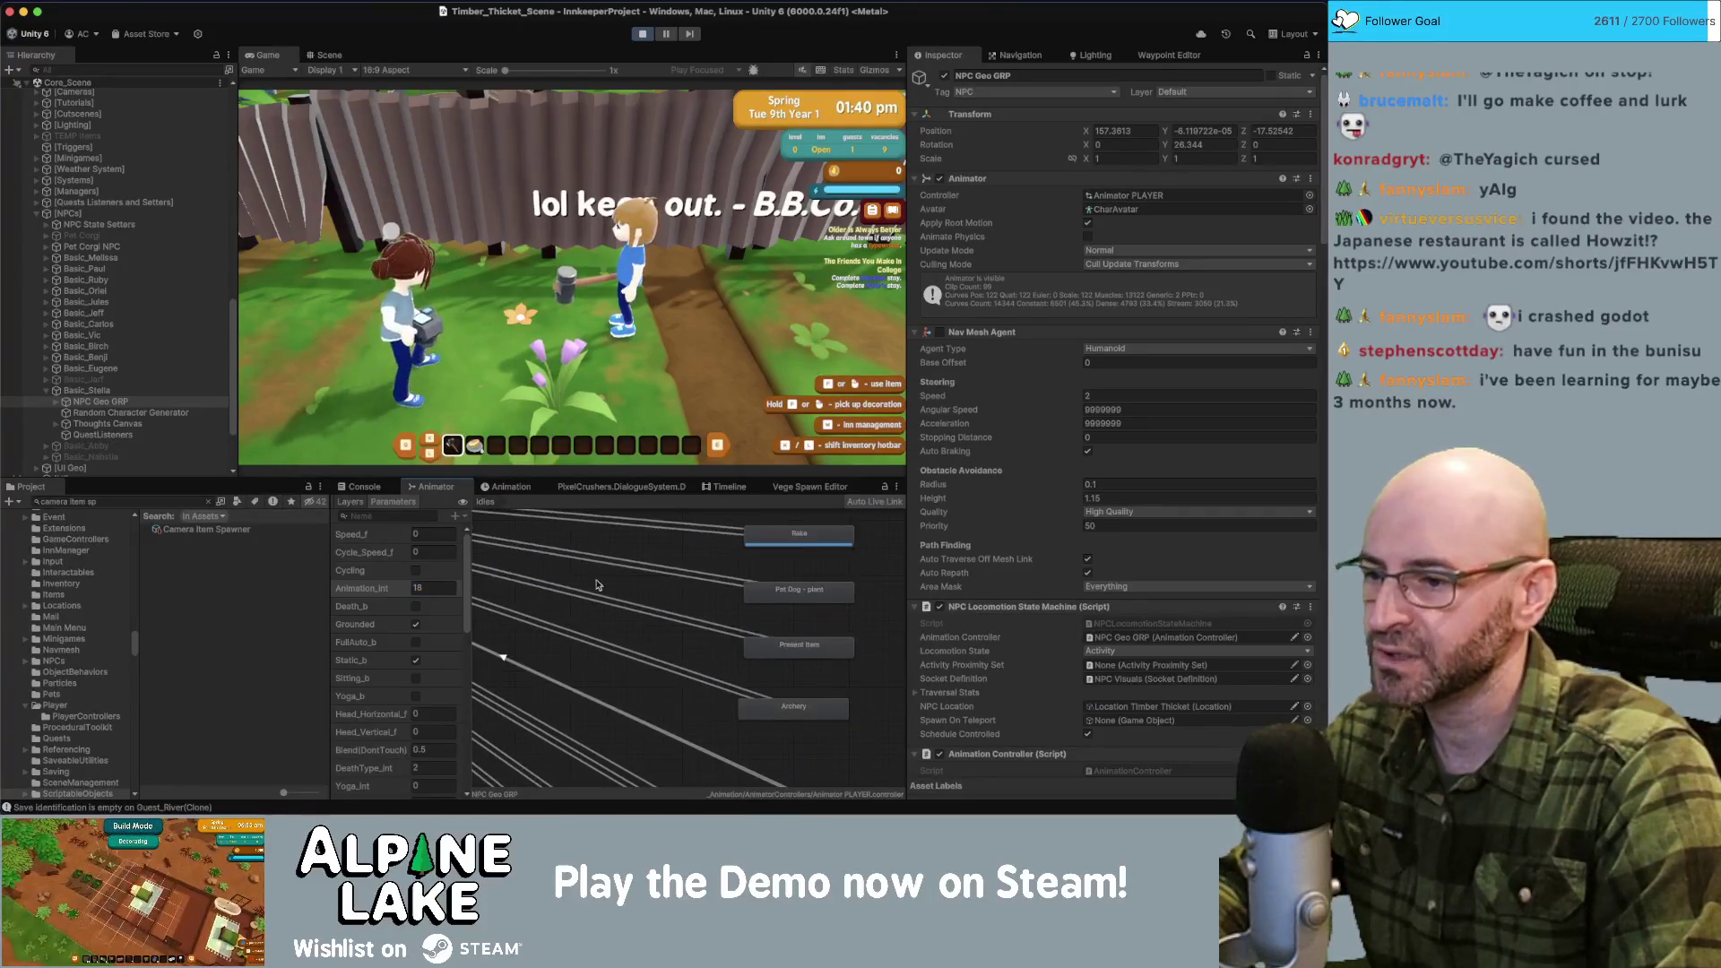
pyautogui.click(418, 588)
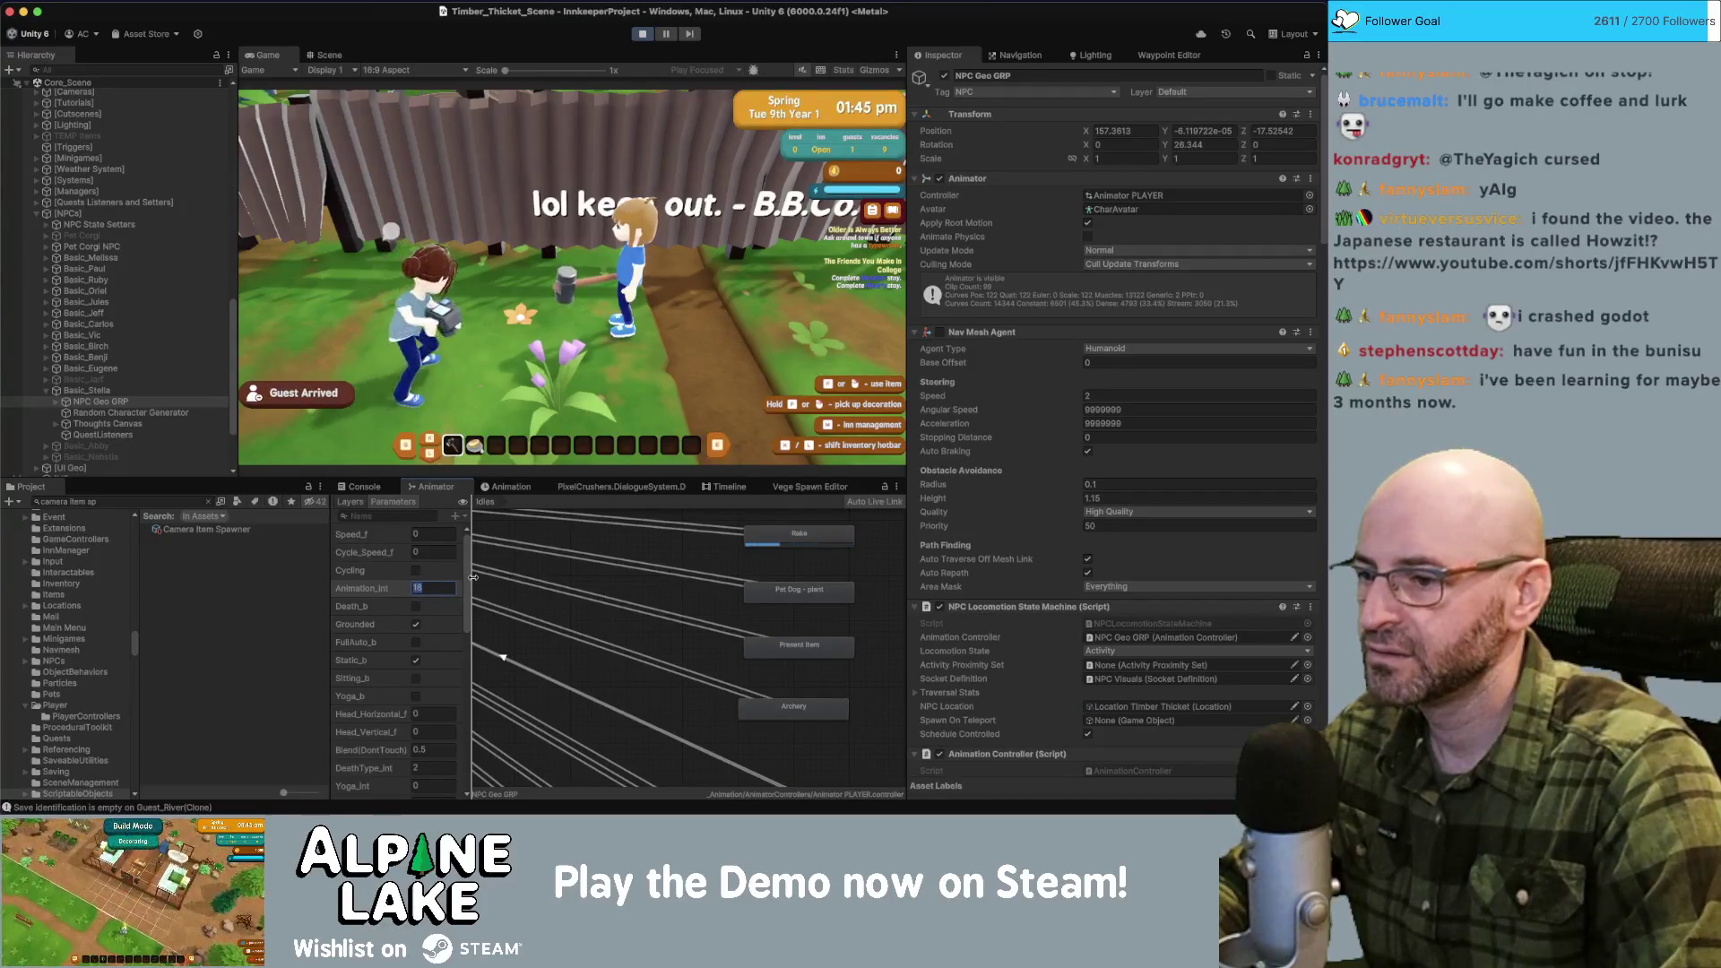
pyautogui.write('21')
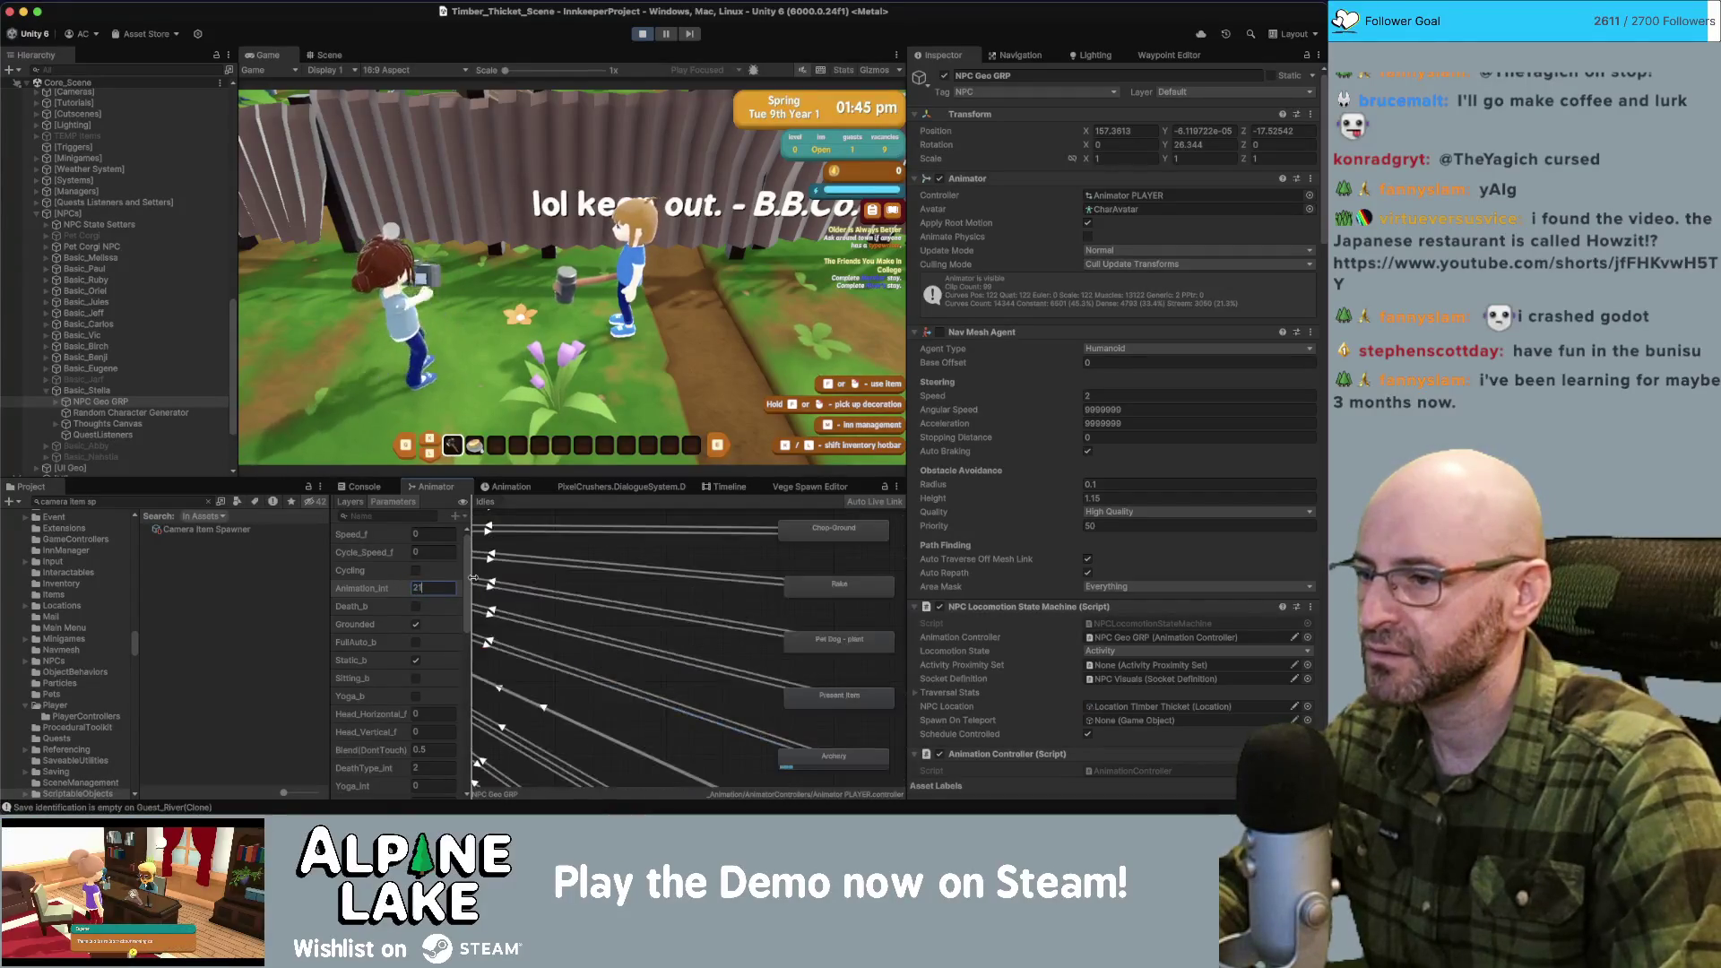
pyautogui.press('Return')
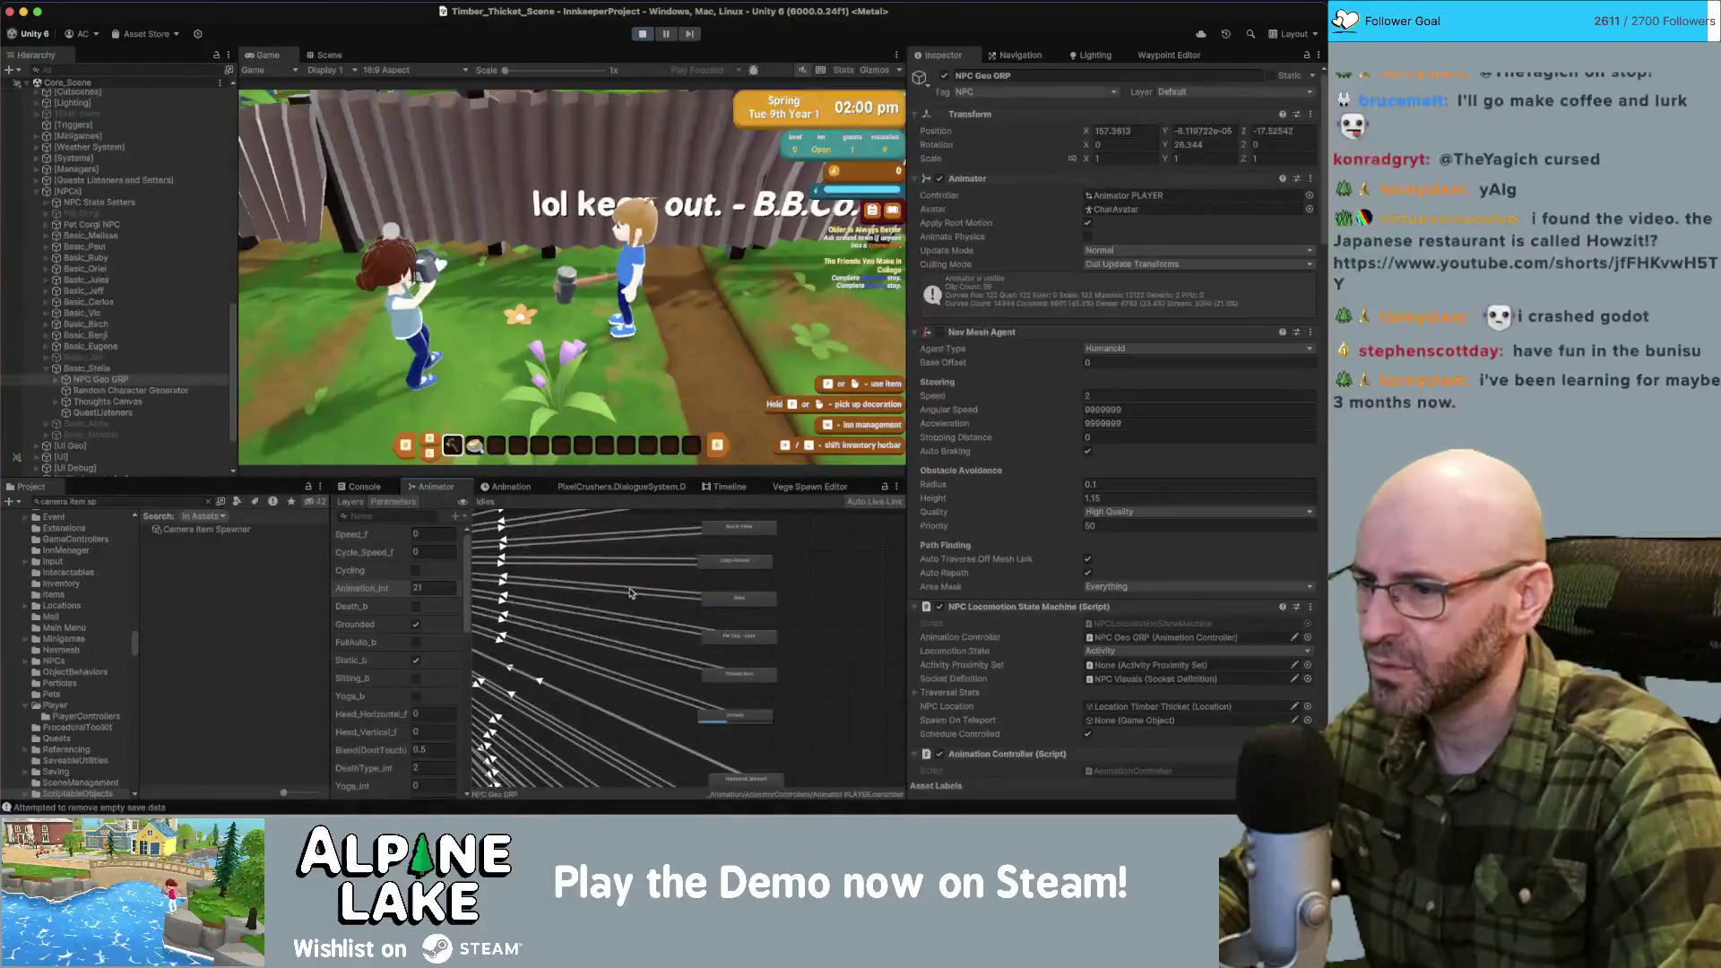
# Preview Animation_Int values 544, 0 and 245 in turn.
pyautogui.click(418, 588)
pyautogui.write('54')
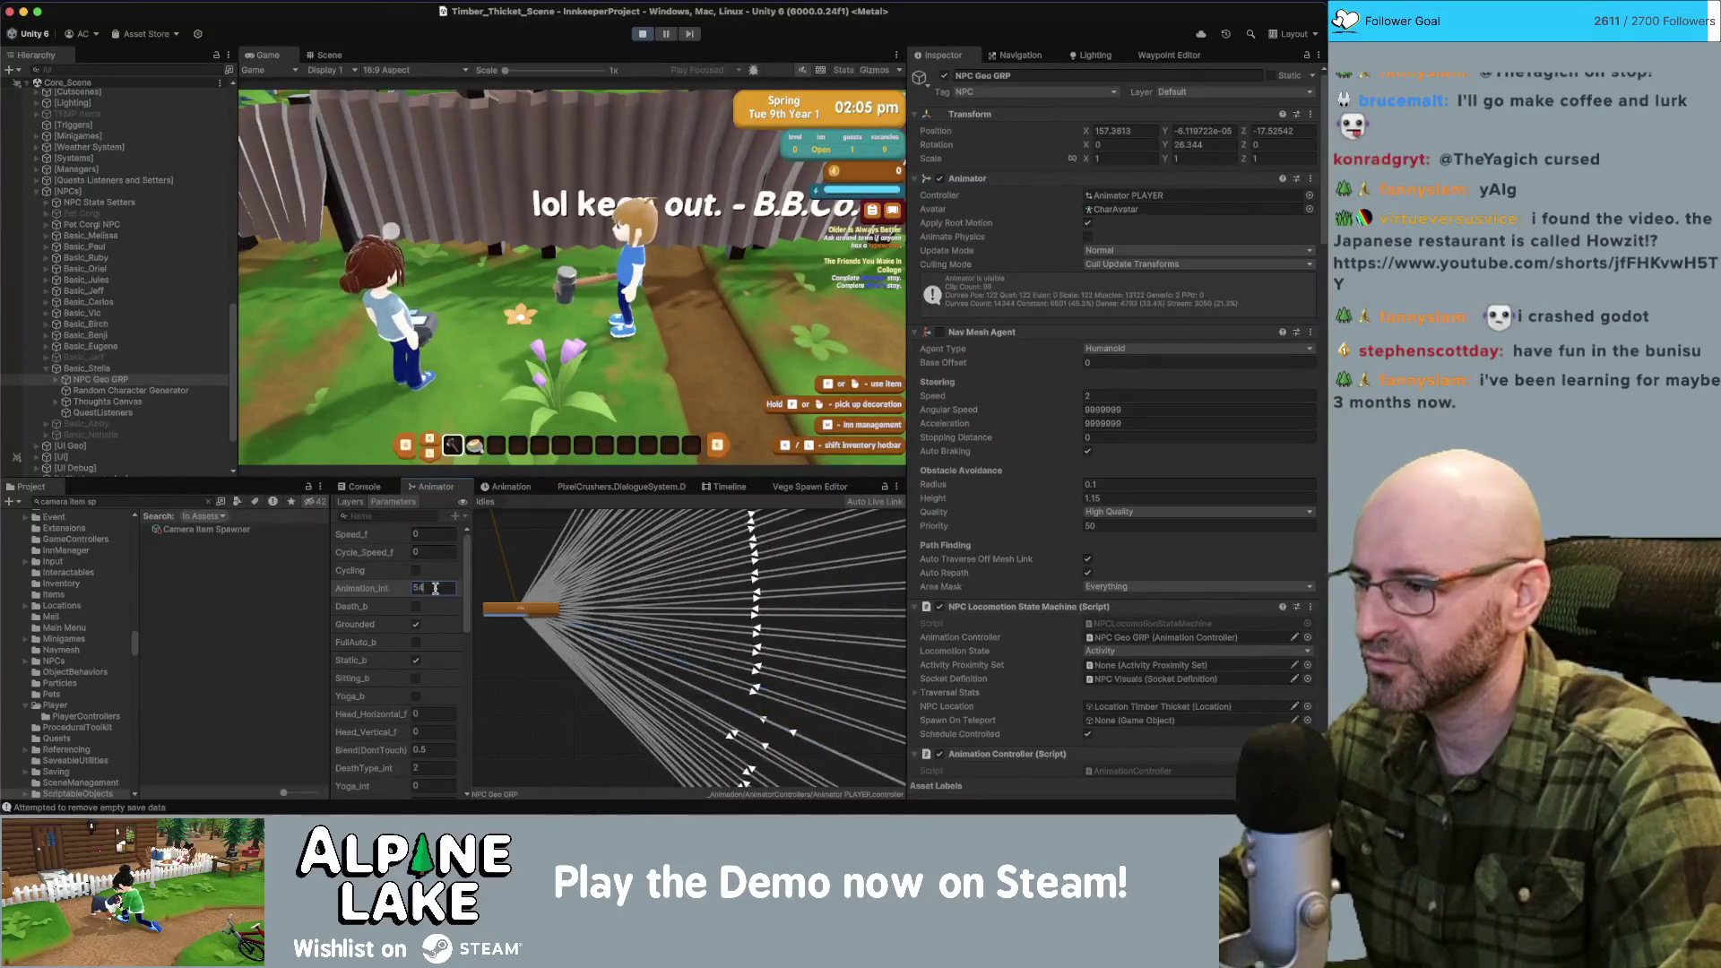
pyautogui.write('4')
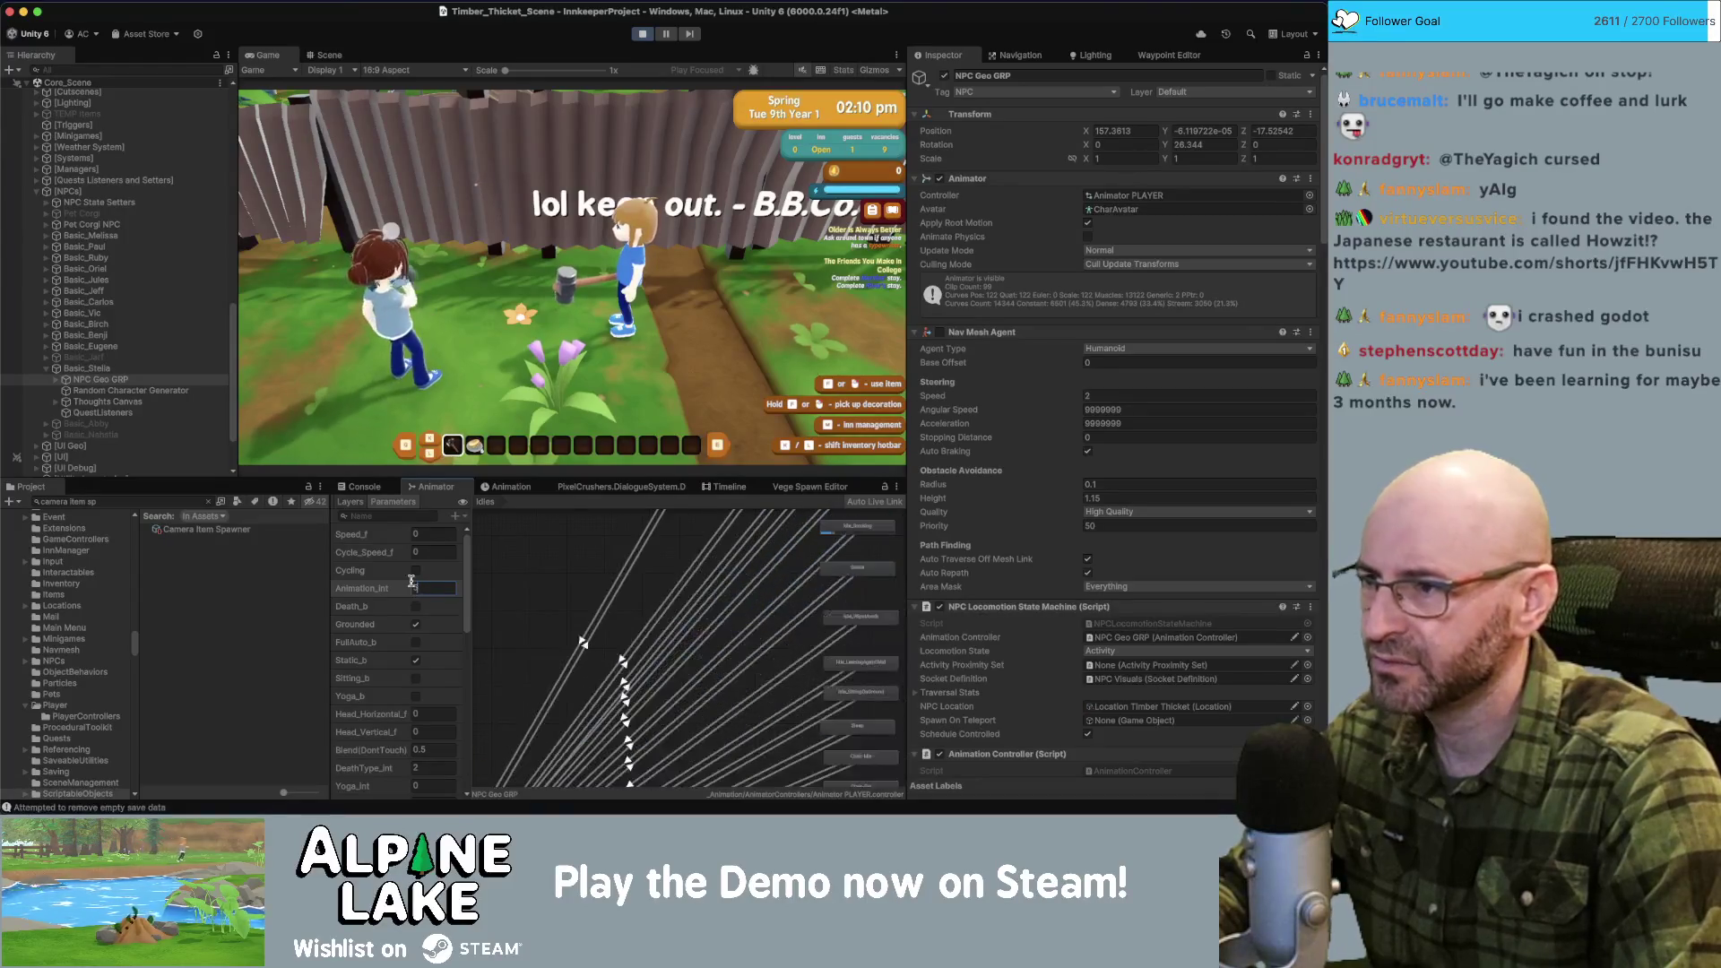
pyautogui.write('5')
pyautogui.press('Return')
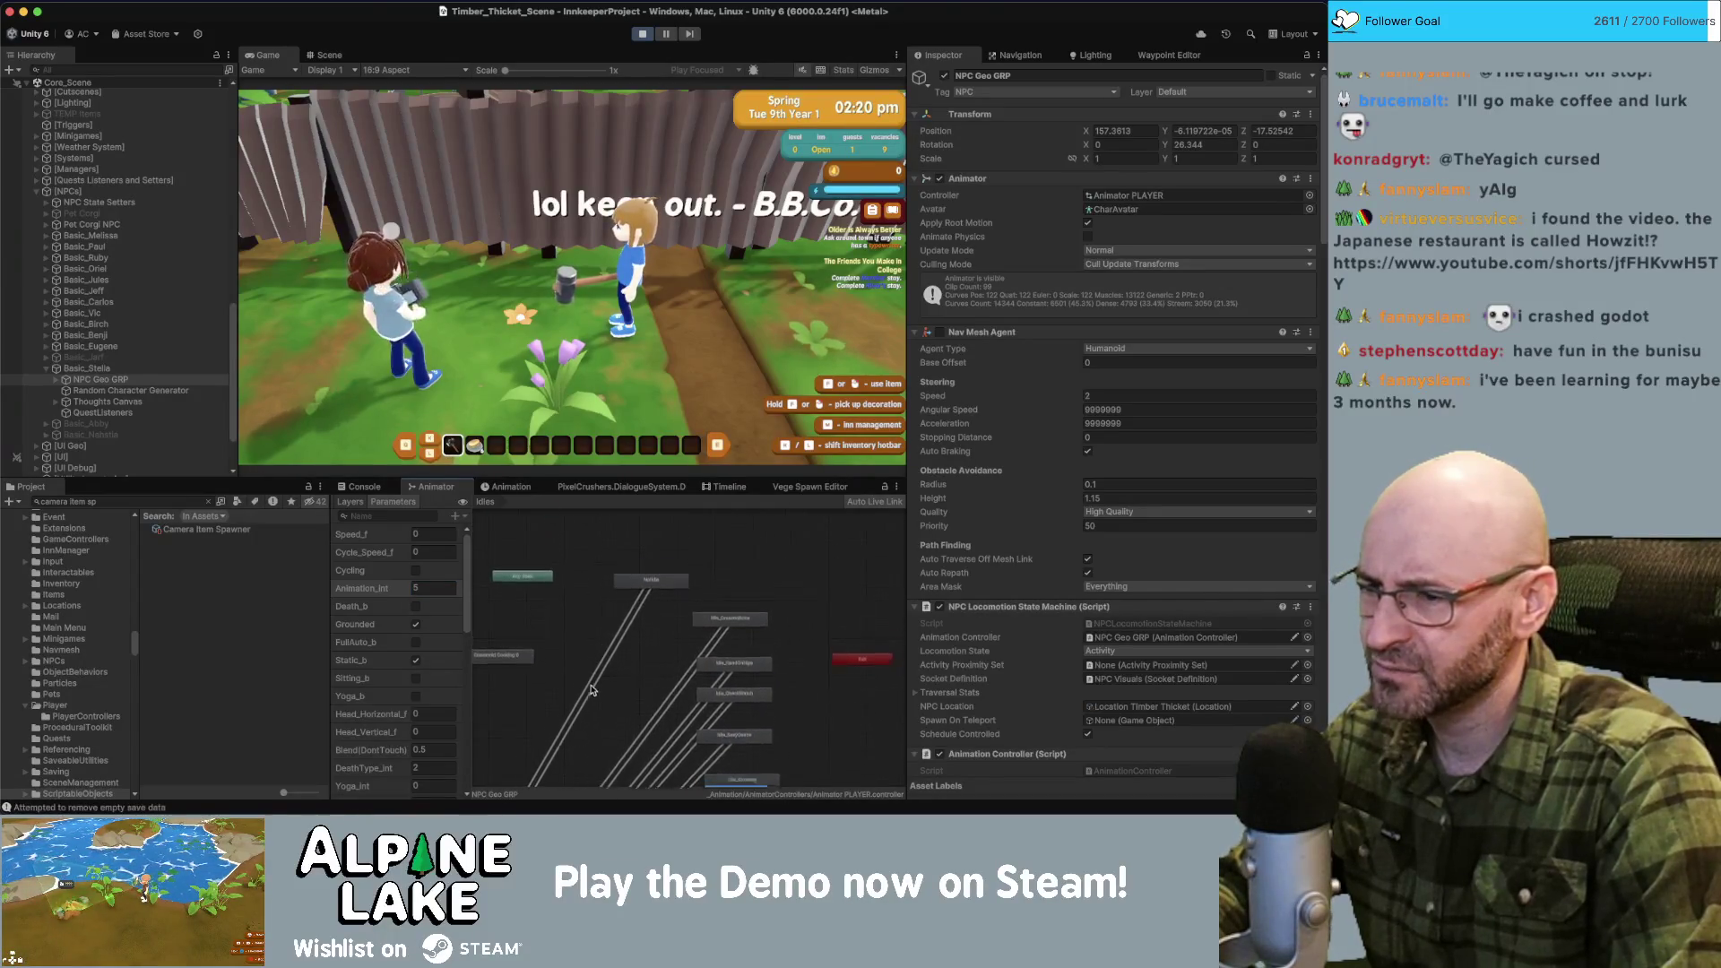
pyautogui.click(424, 588)
pyautogui.write('0')
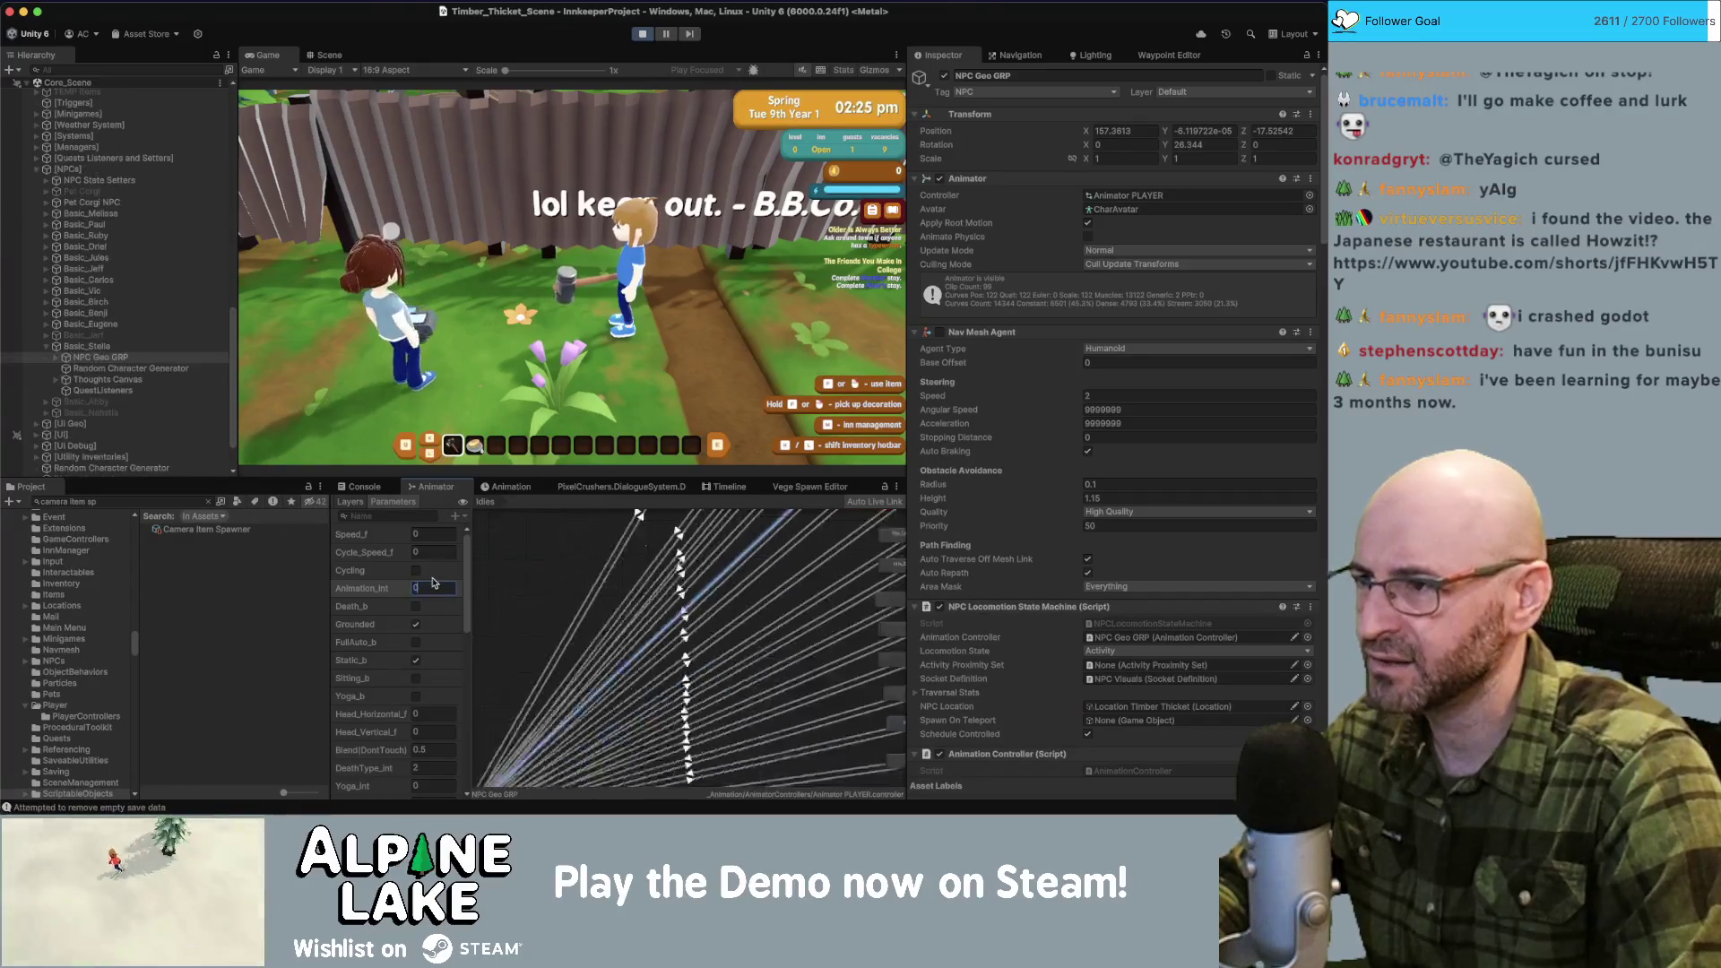
pyautogui.press('Return')
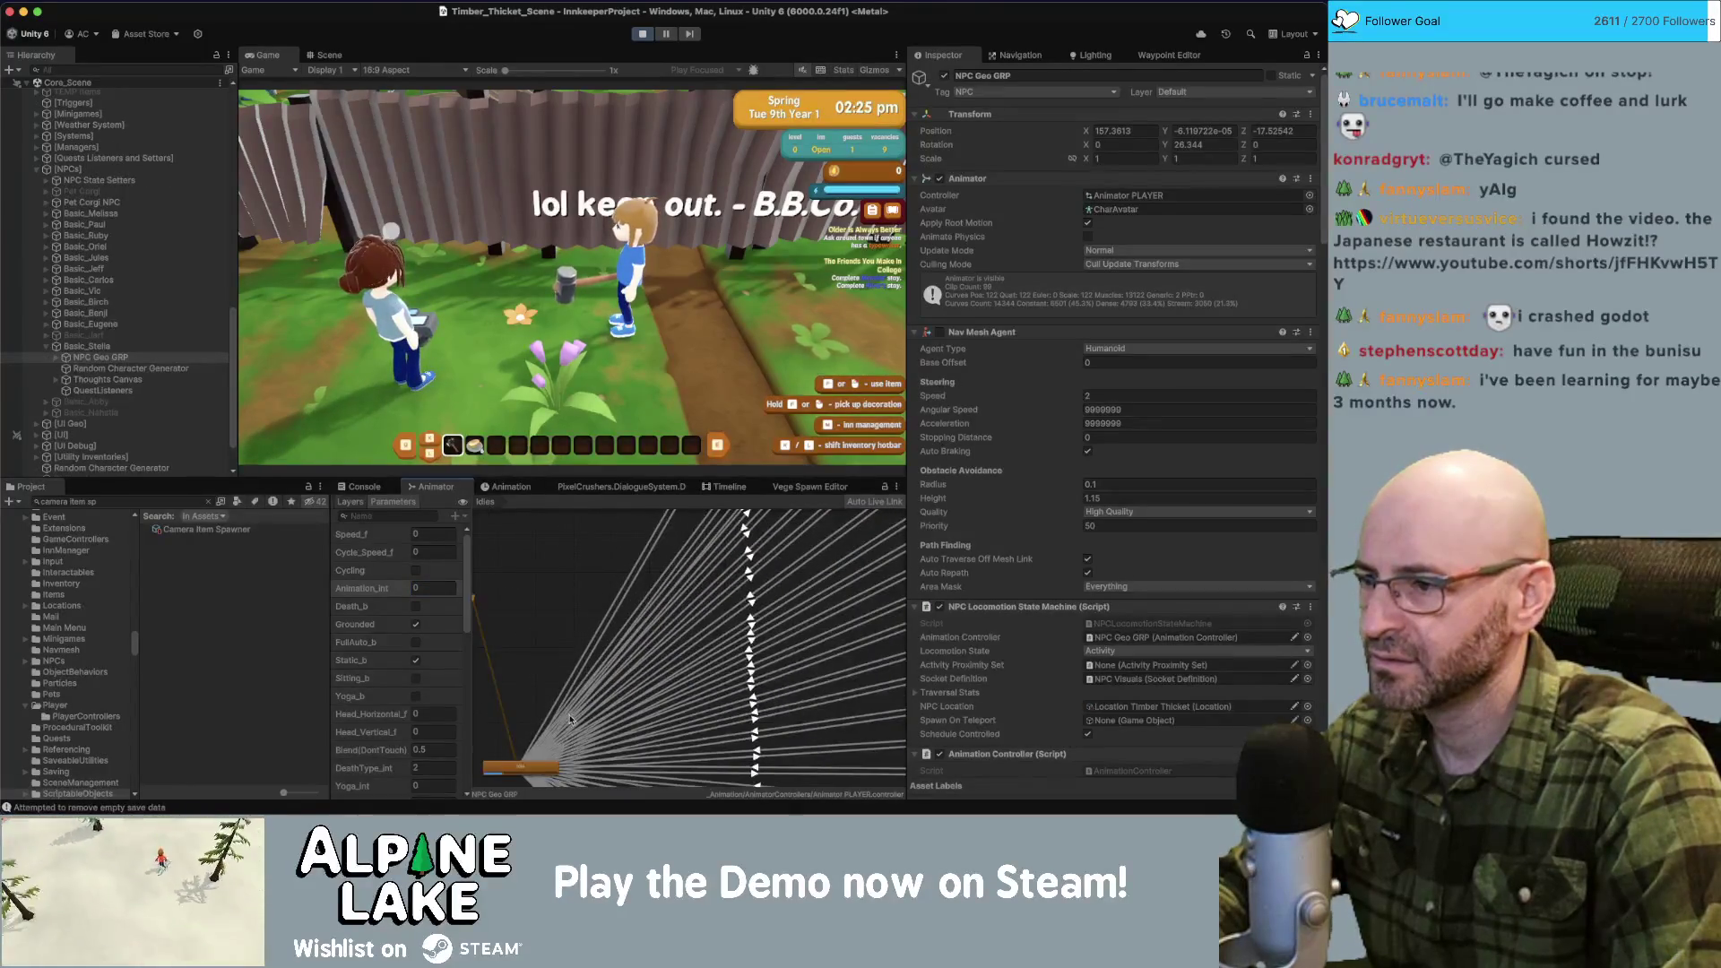
pyautogui.click(424, 587)
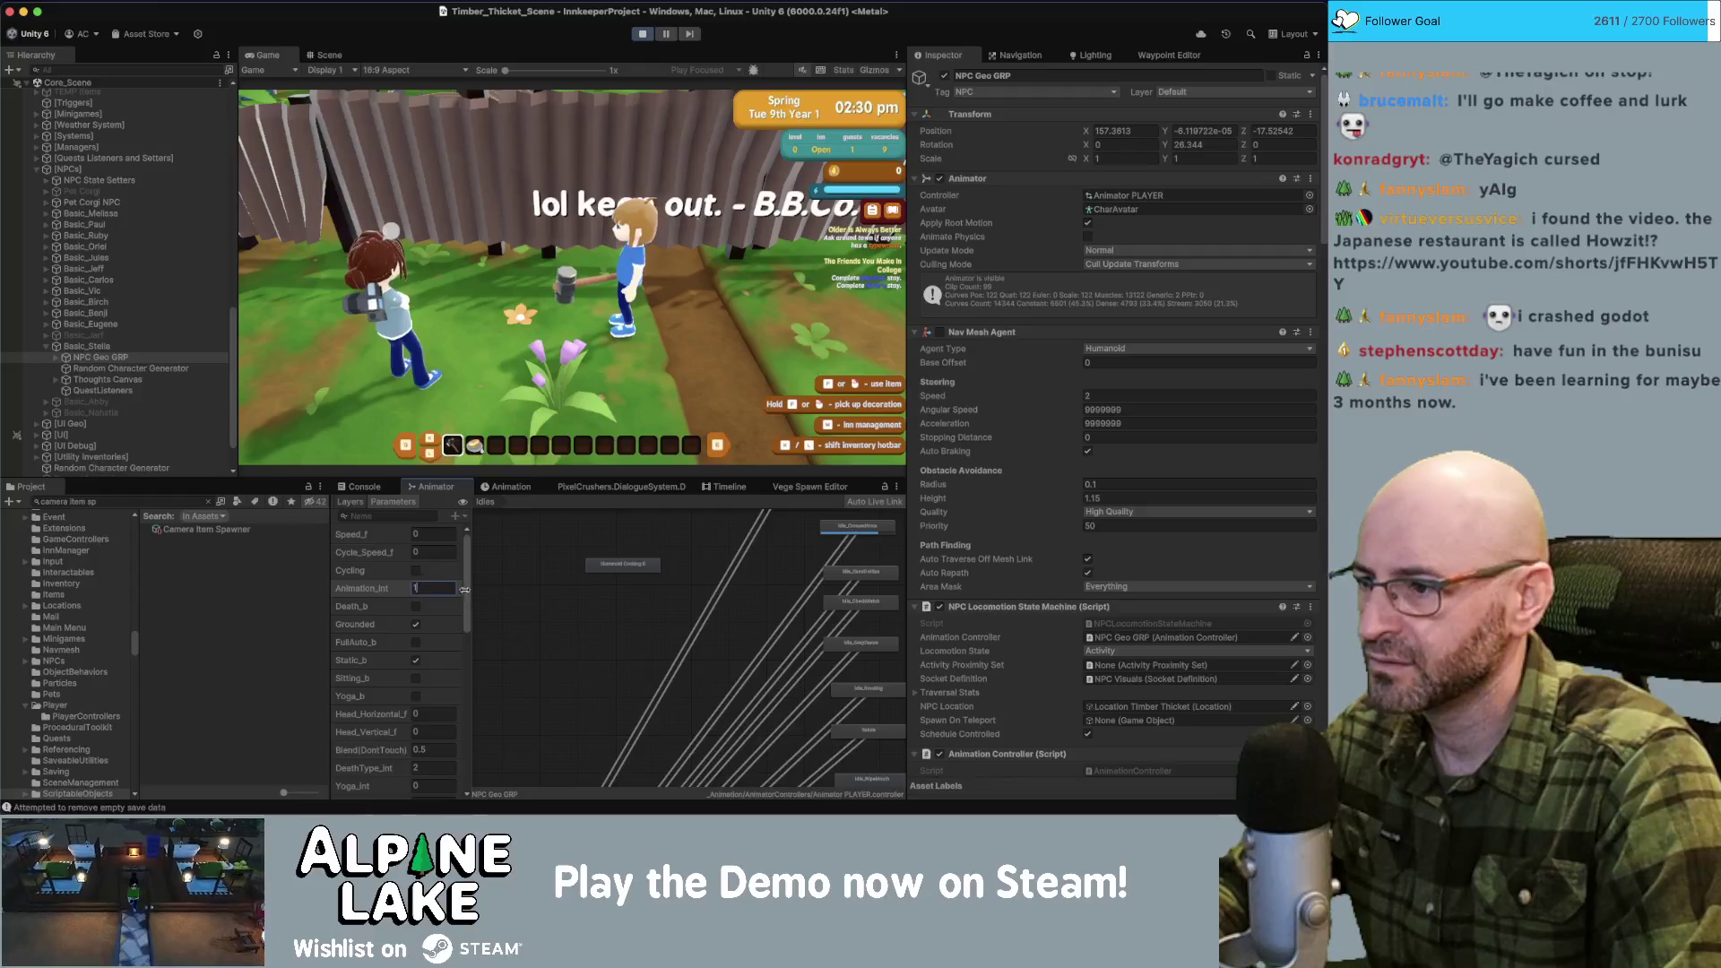
pyautogui.write('2')
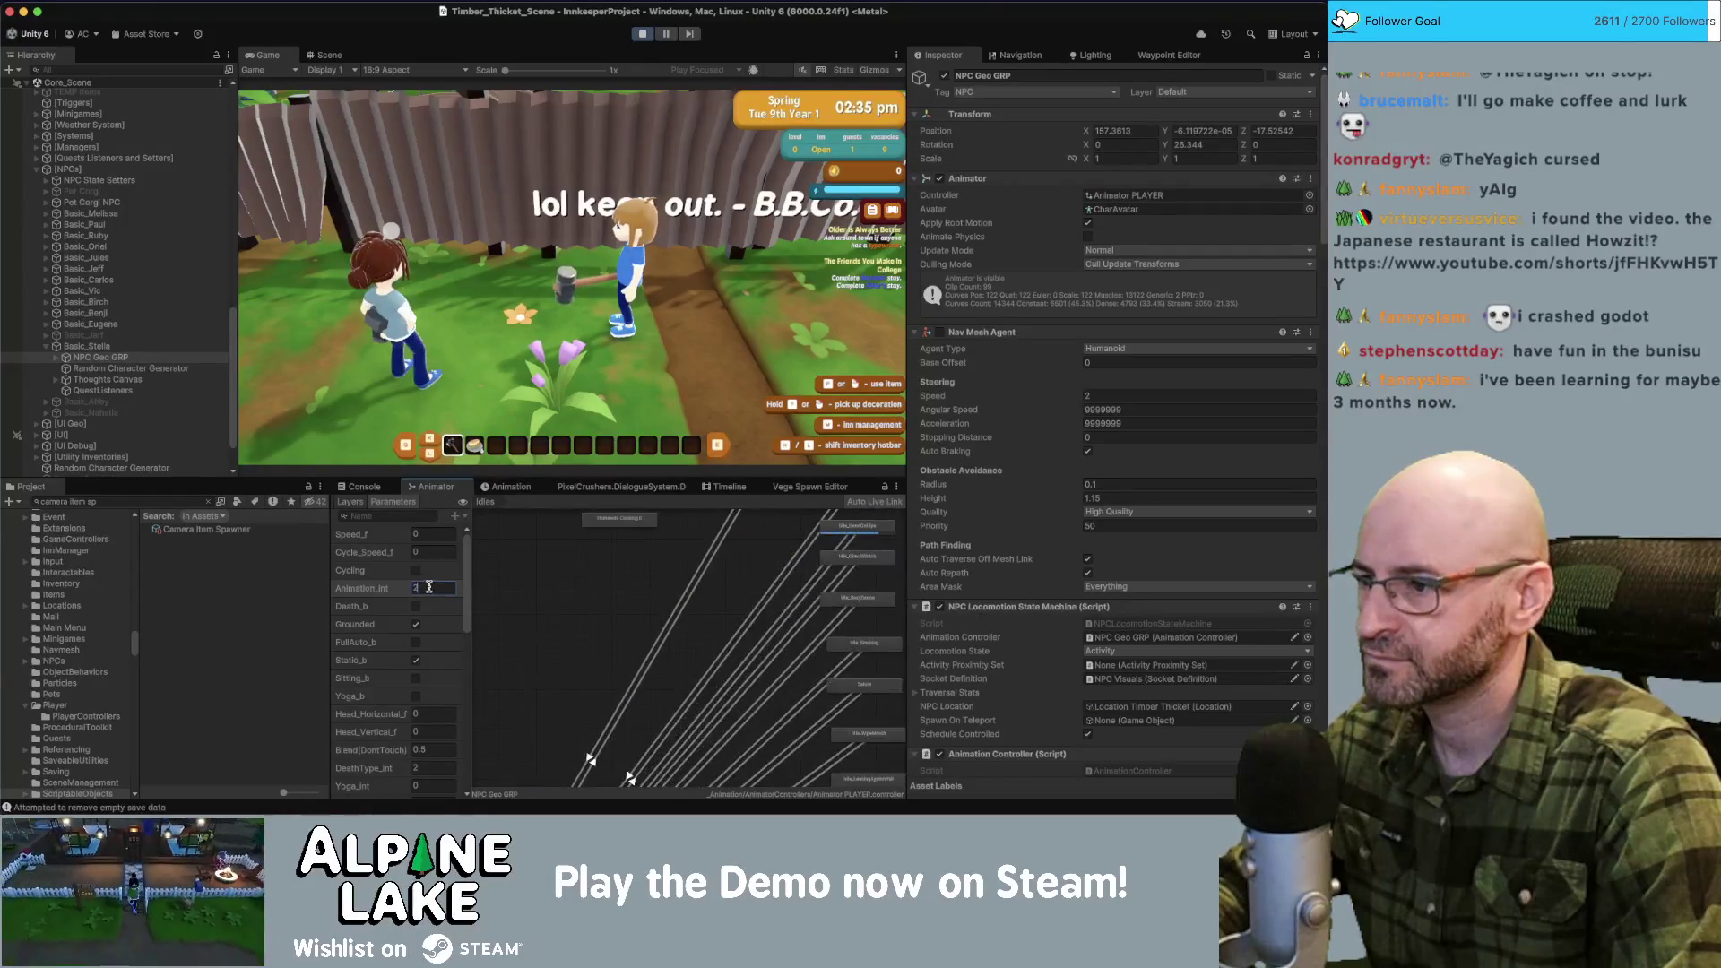
pyautogui.write('4')
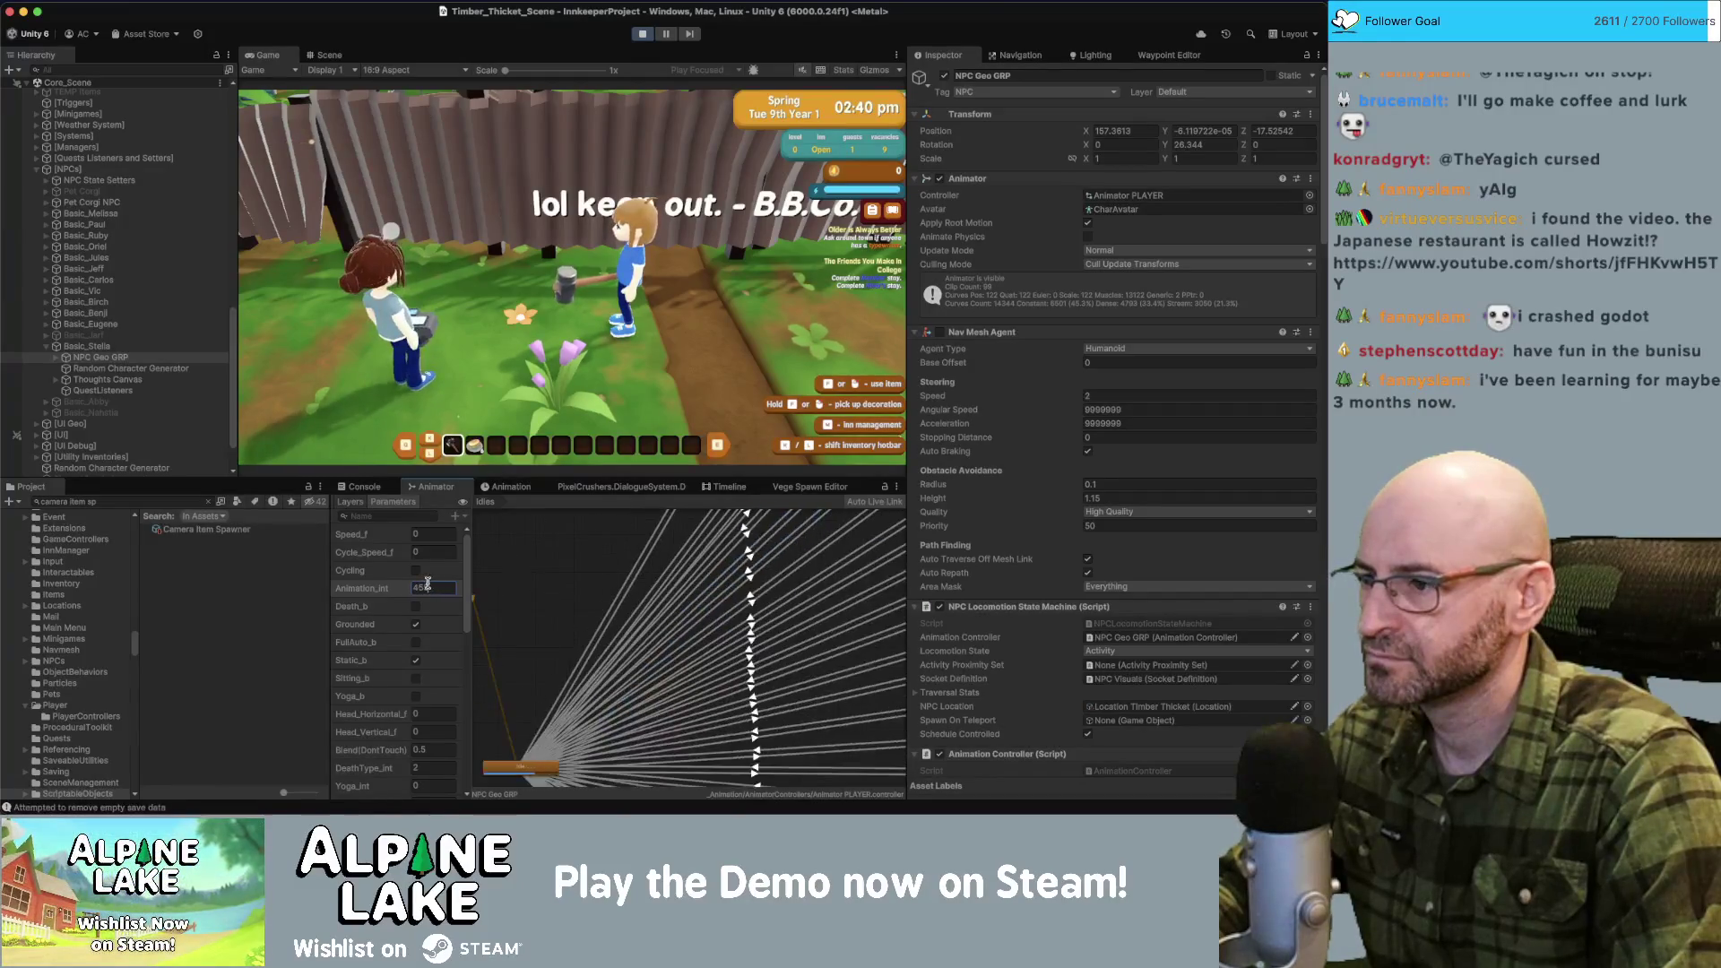
pyautogui.write('5')
pyautogui.press('Return')
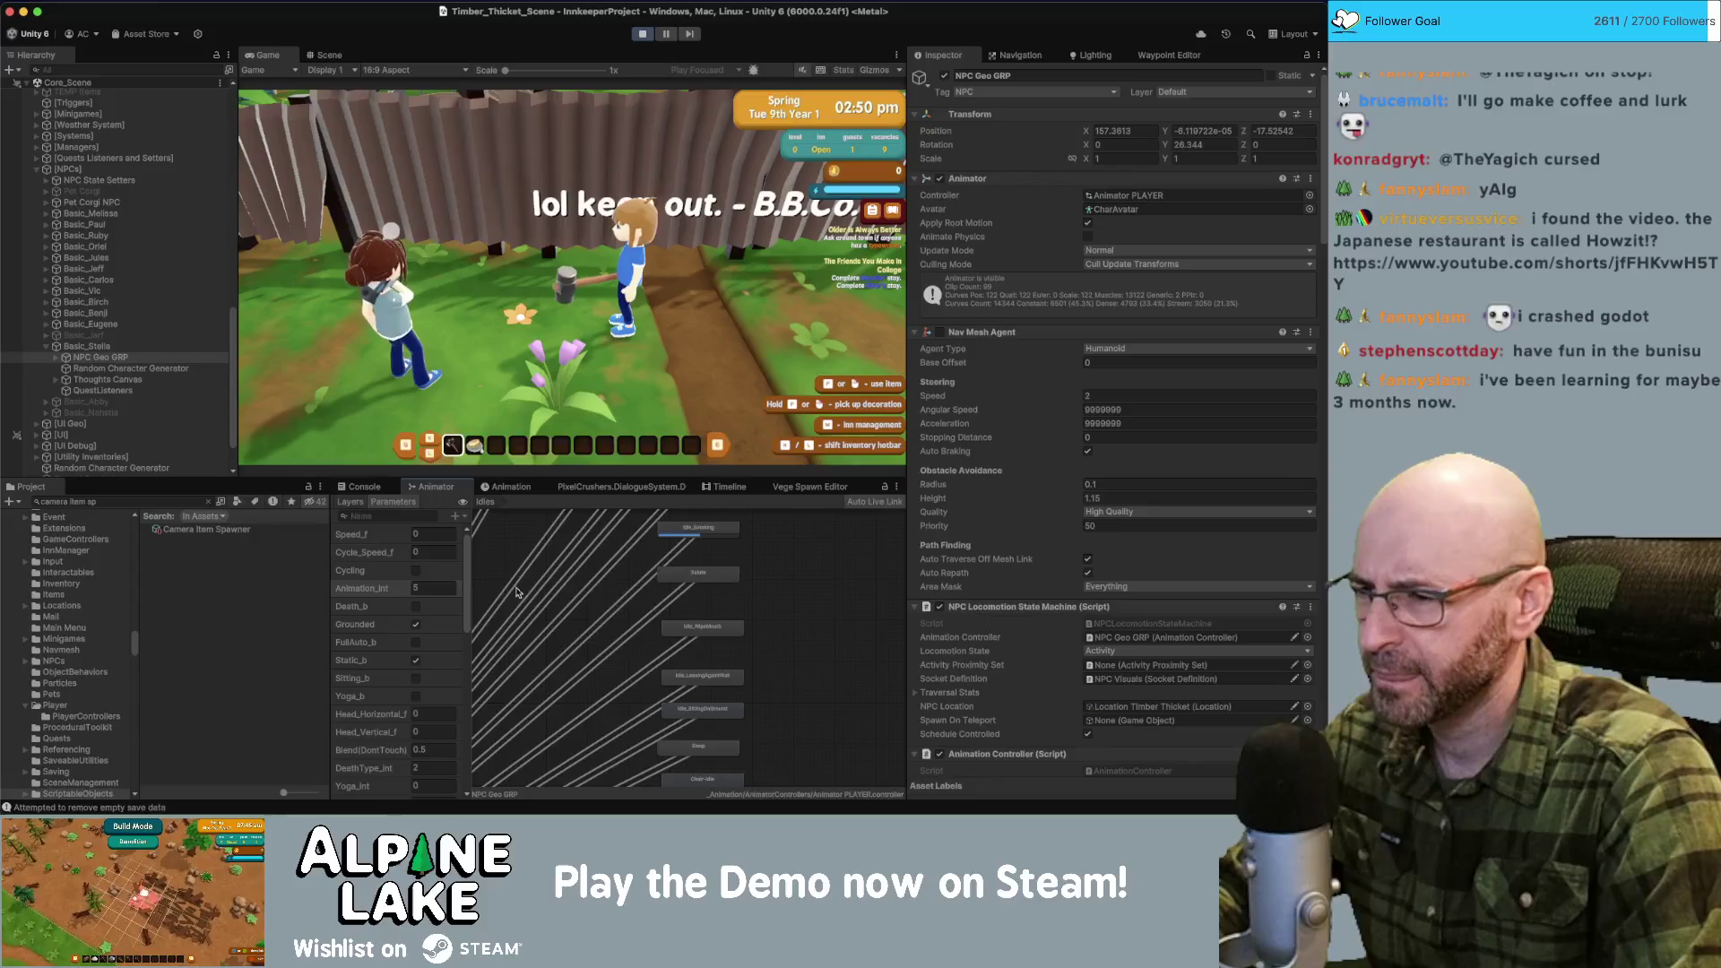
# Step Animation_int through 6, 10, 8, then 11 up to 21.
pyautogui.click(441, 591)
pyautogui.write('6')
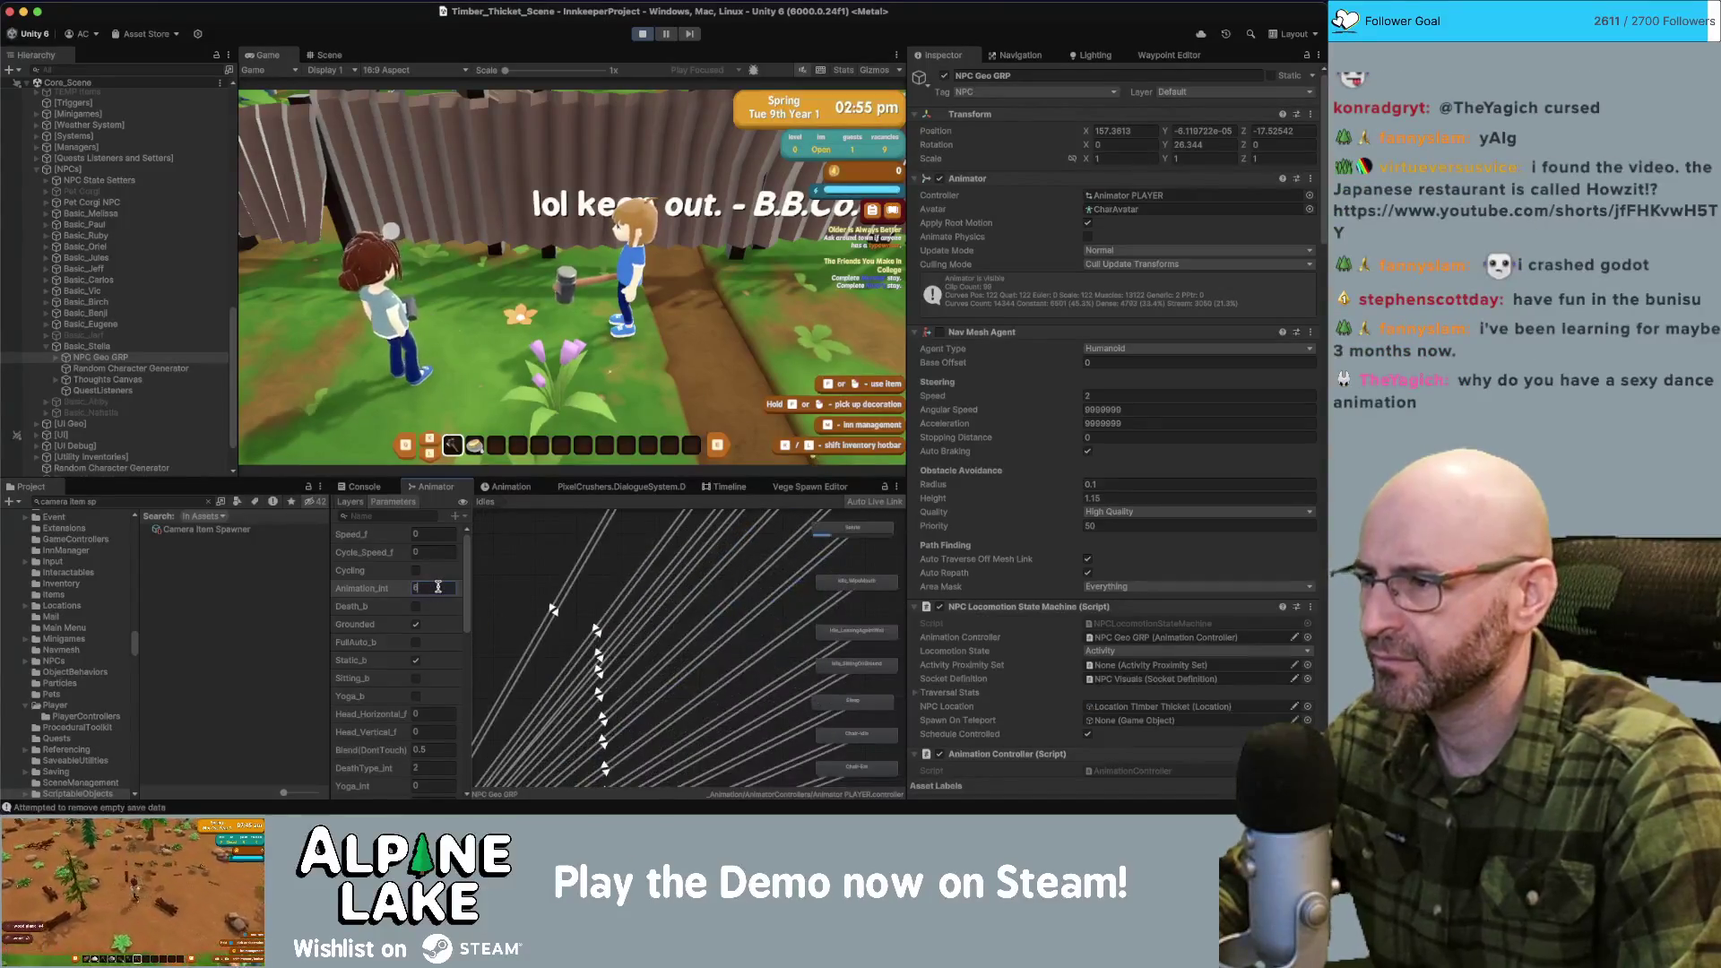
pyautogui.press('Return')
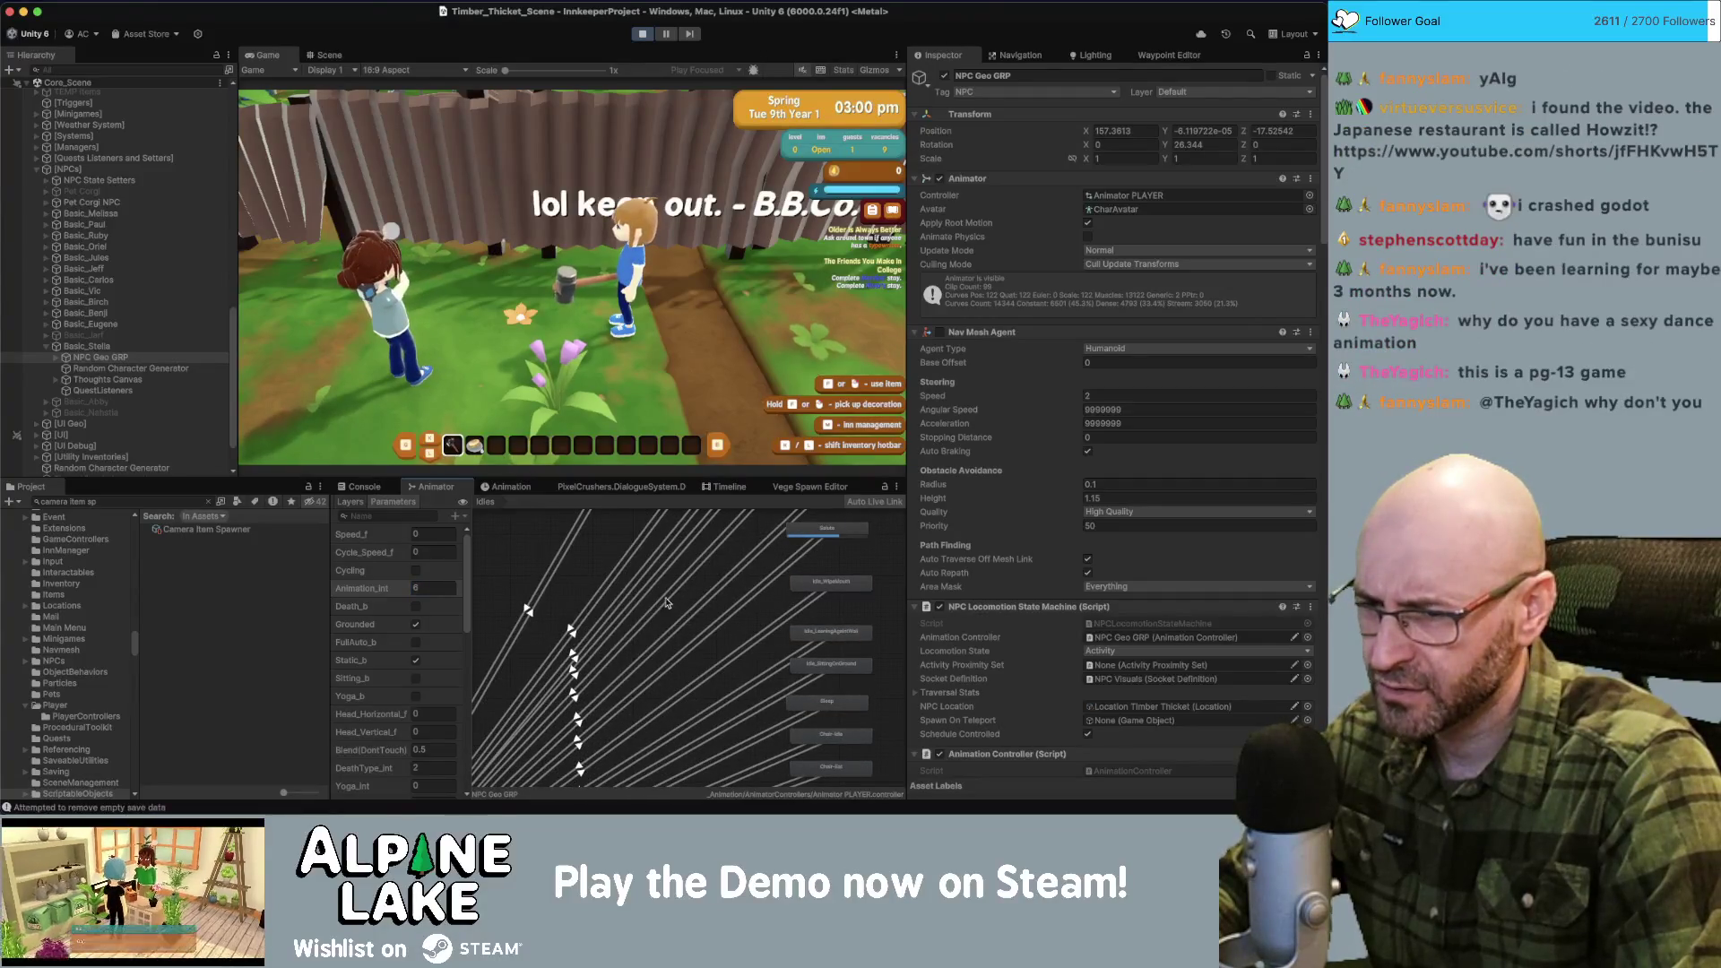
pyautogui.click(404, 589)
pyautogui.write('10')
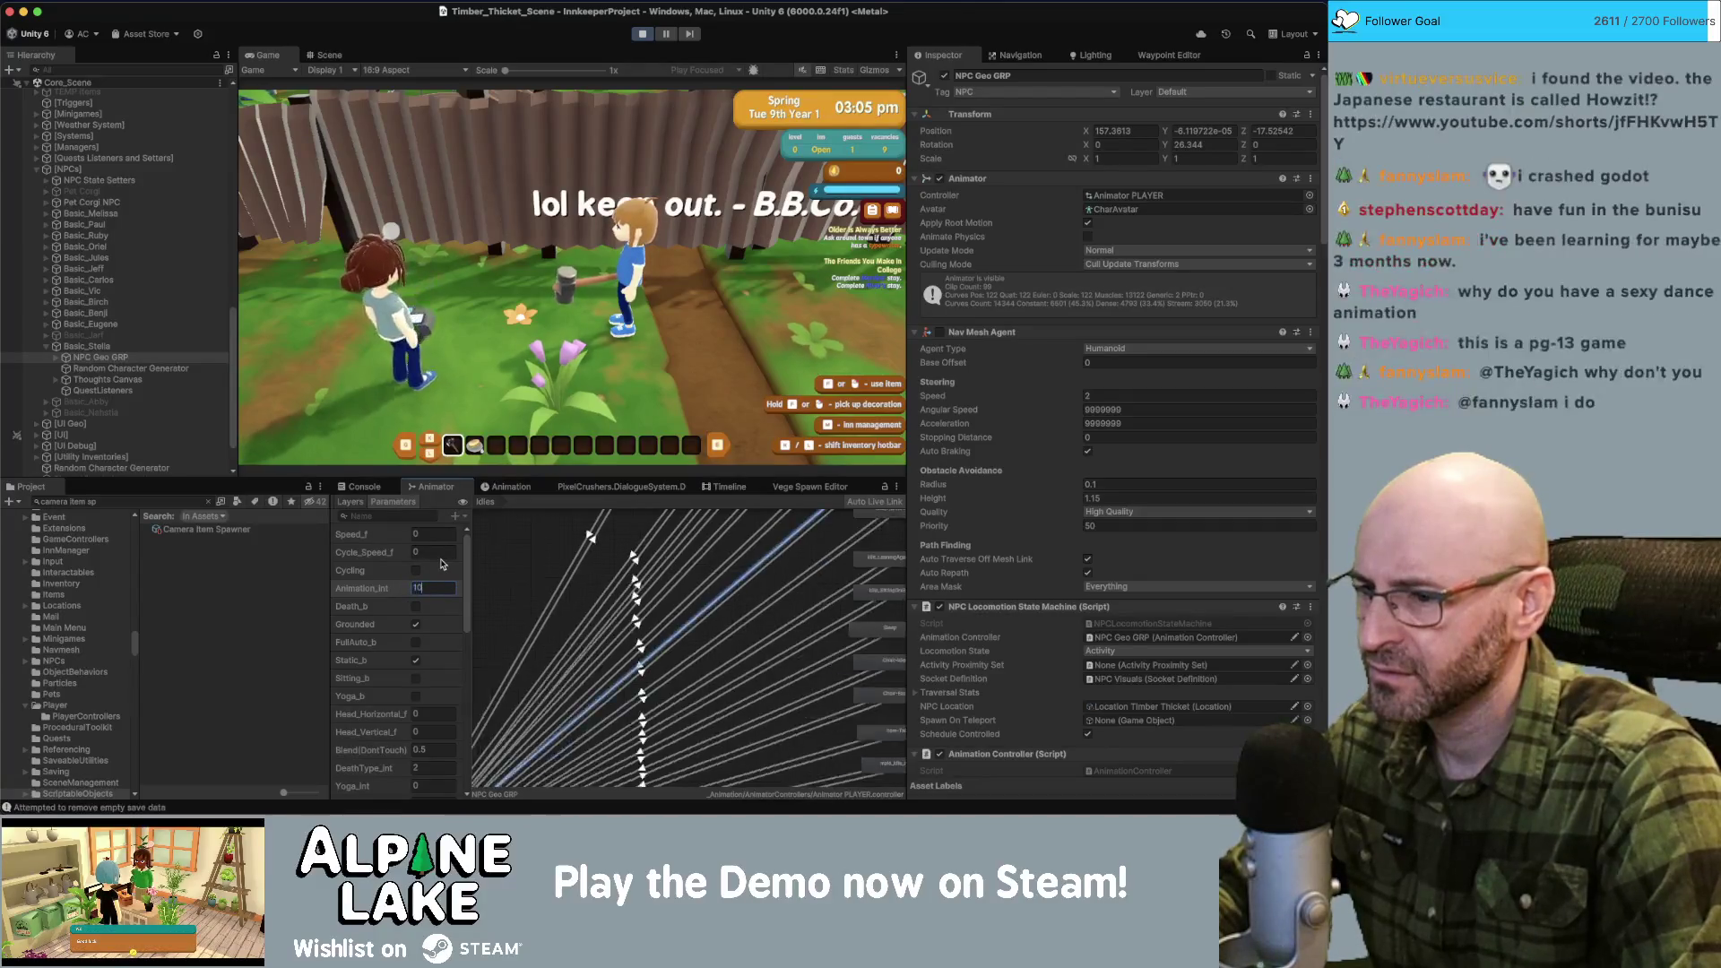
pyautogui.press('Return')
pyautogui.write('8')
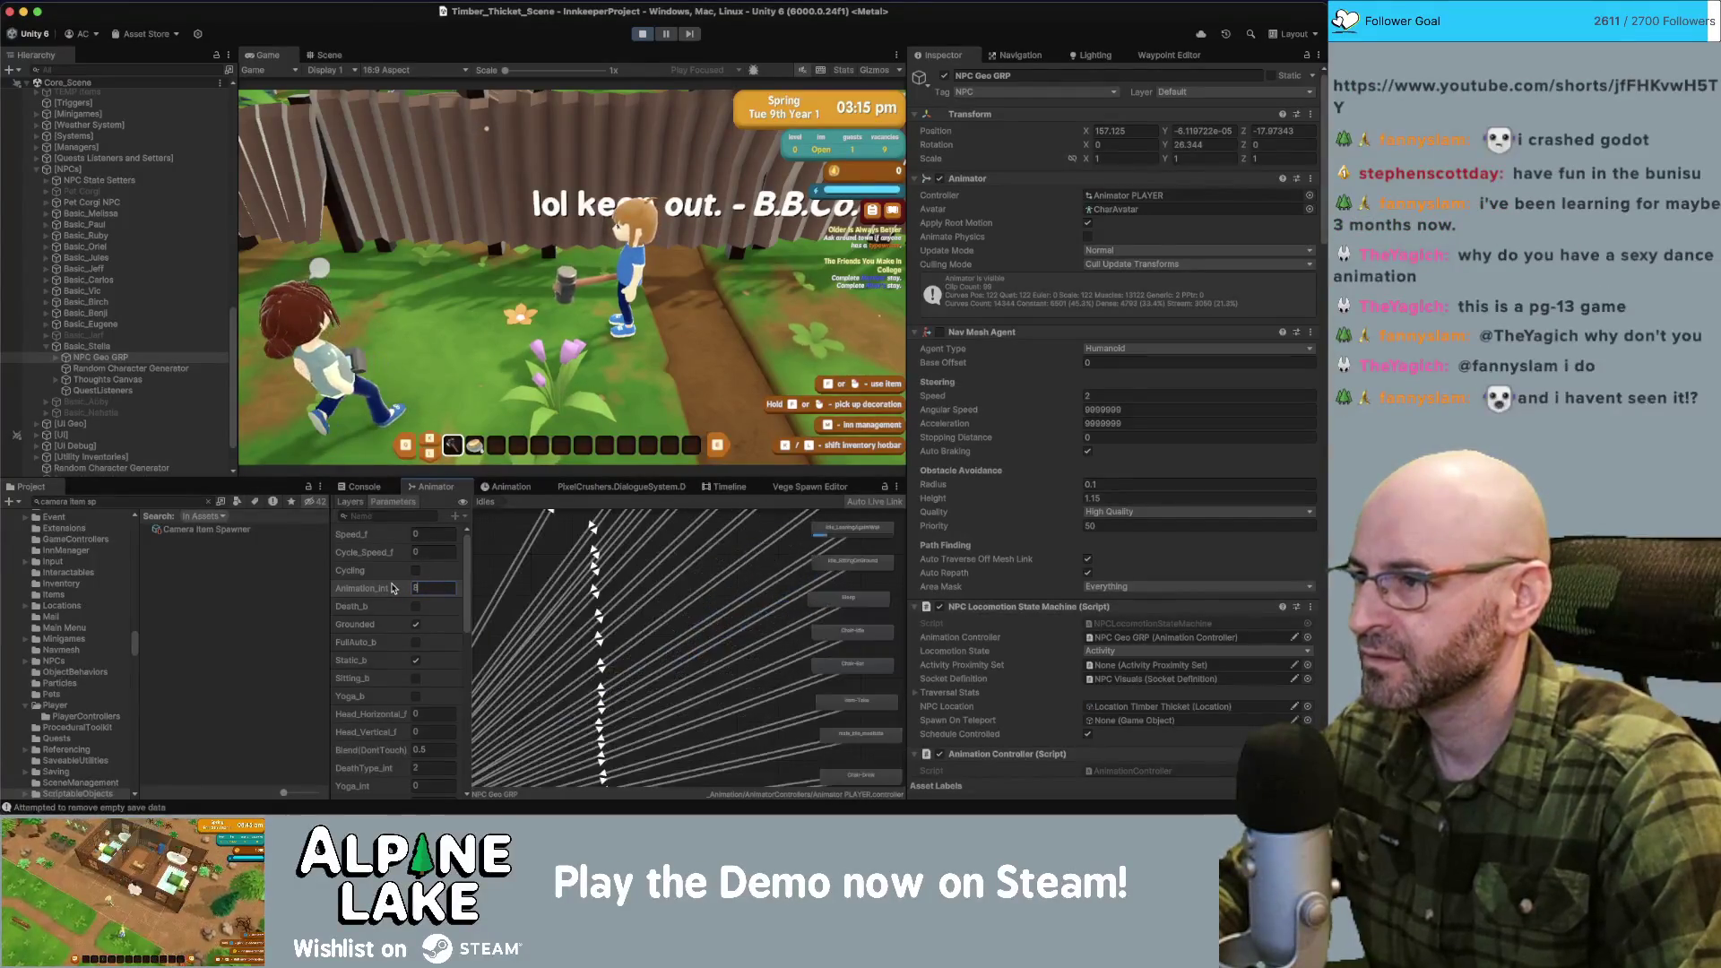
pyautogui.press('Return')
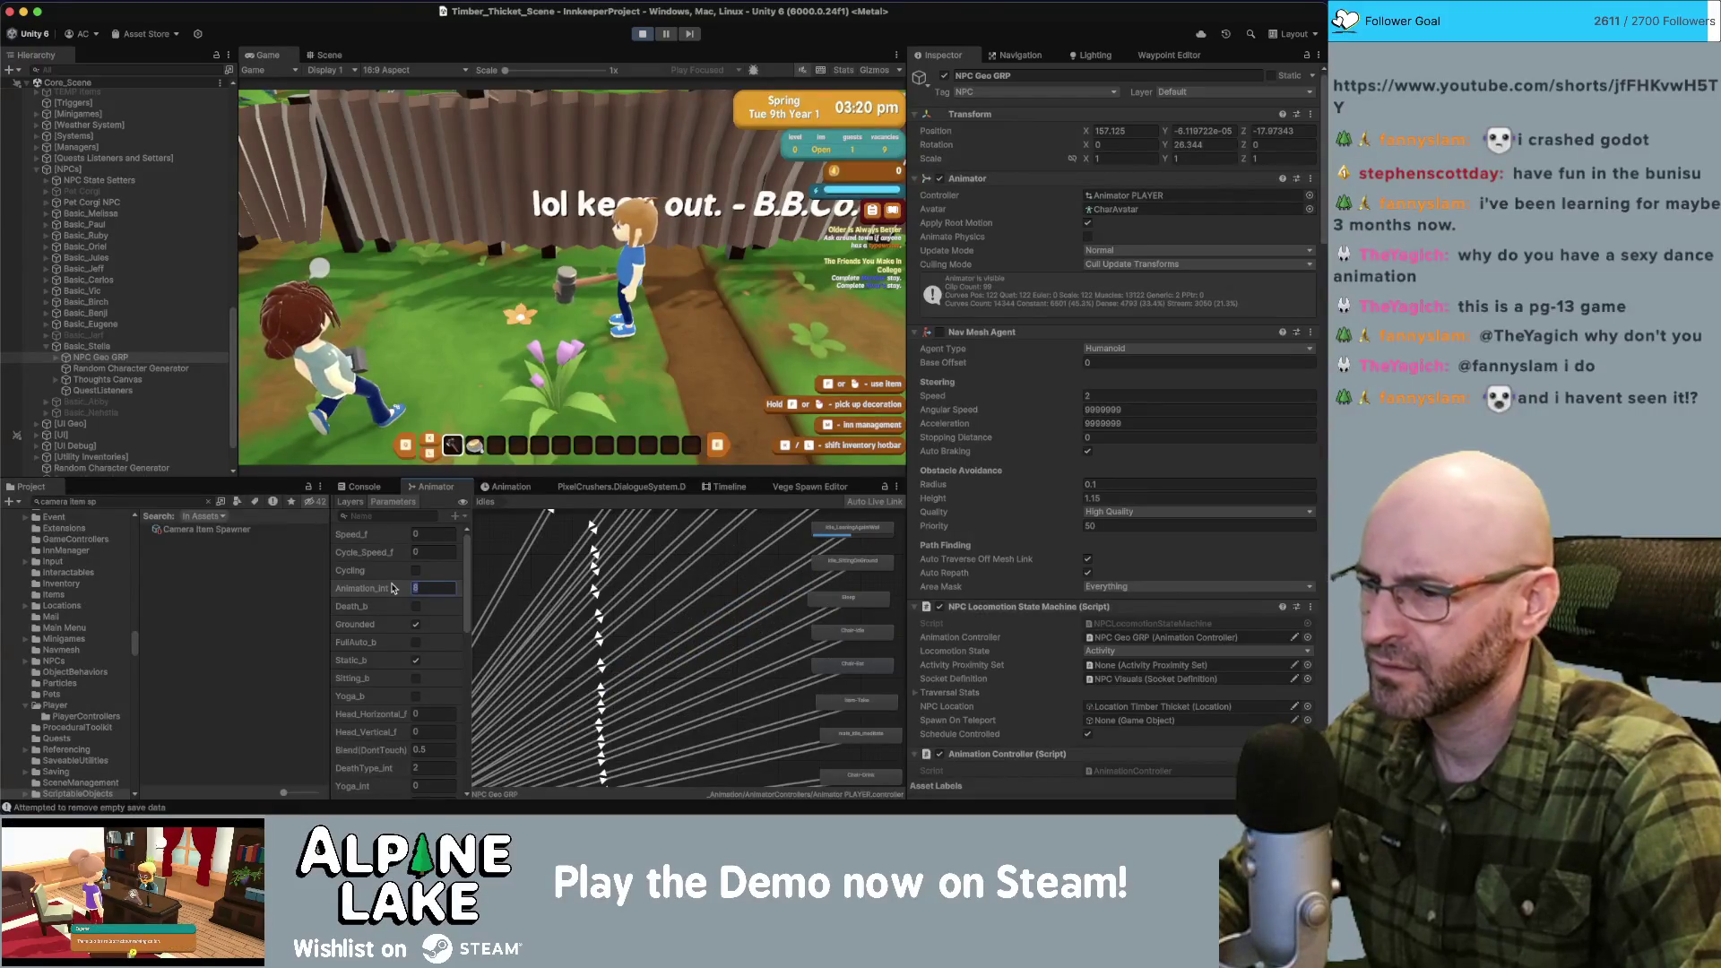
pyautogui.write('11')
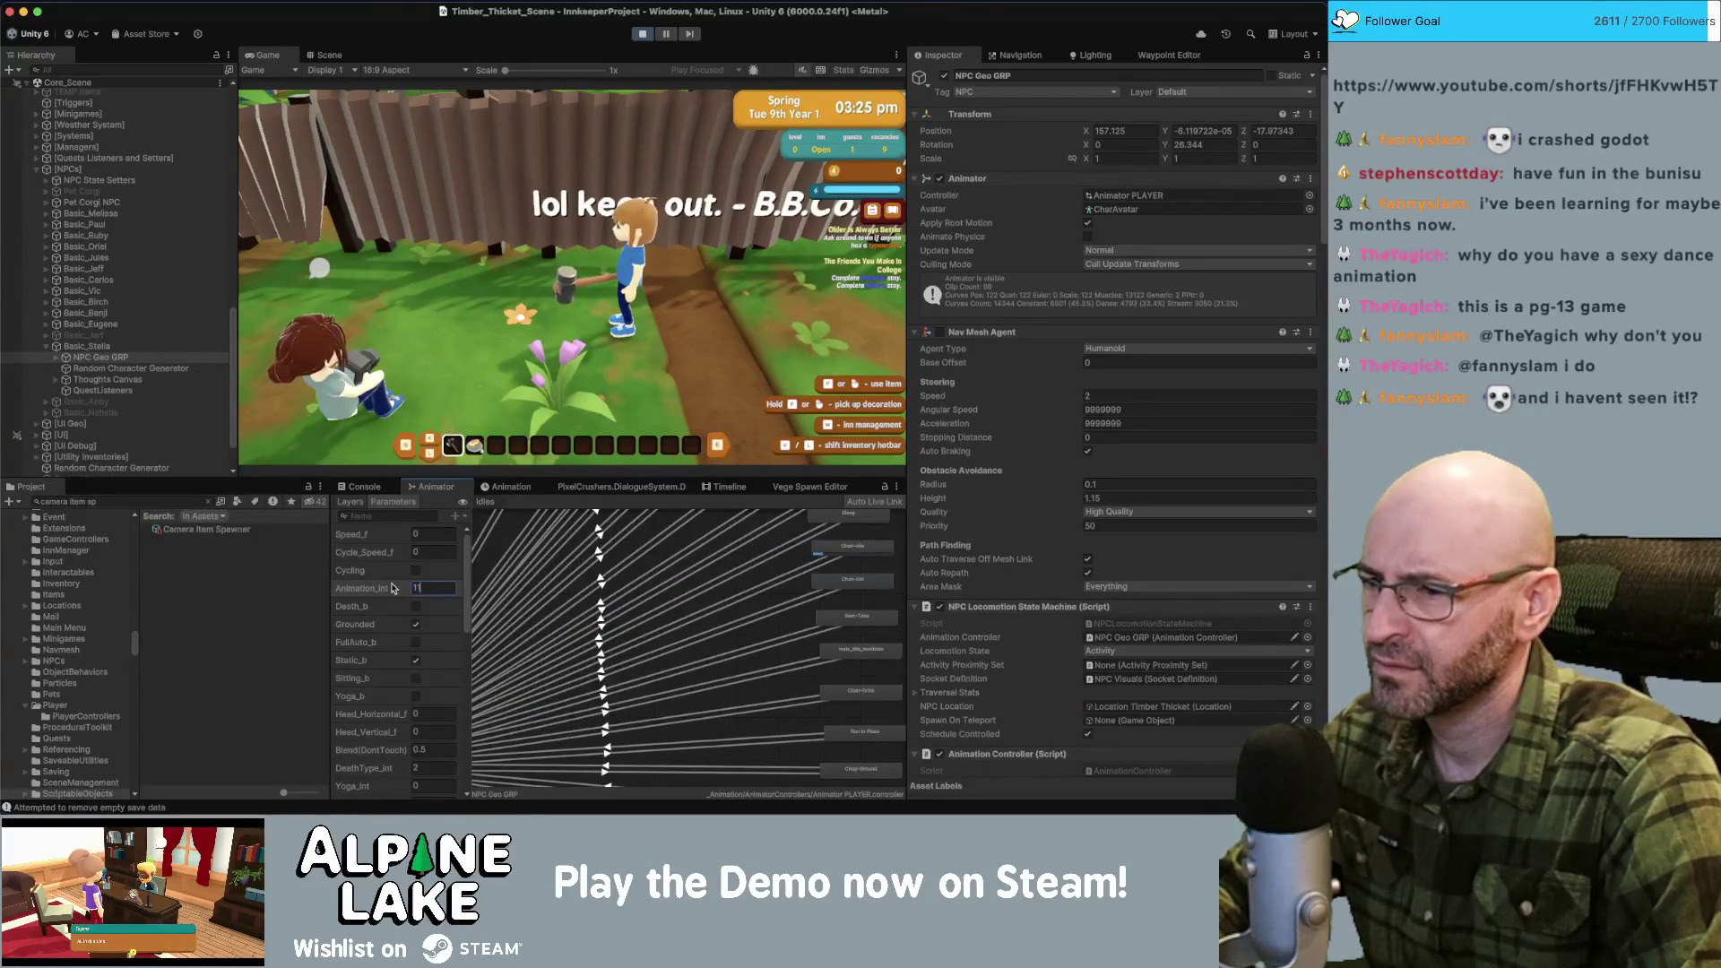
pyautogui.write('12')
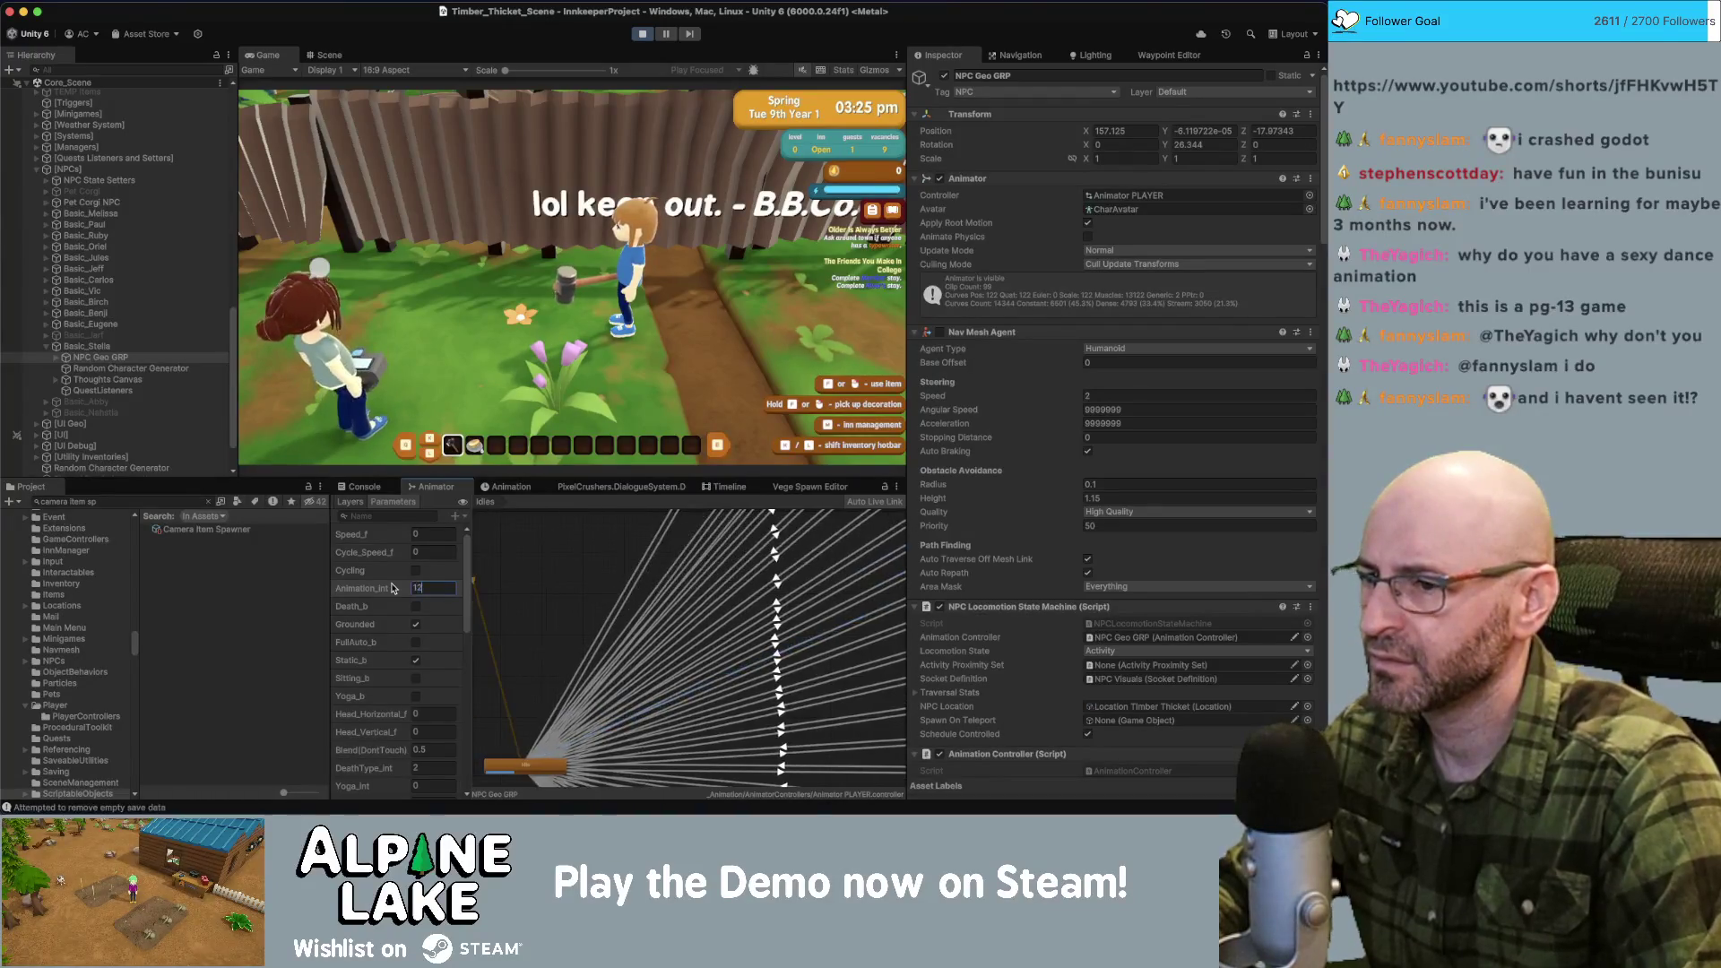
pyautogui.write('13')
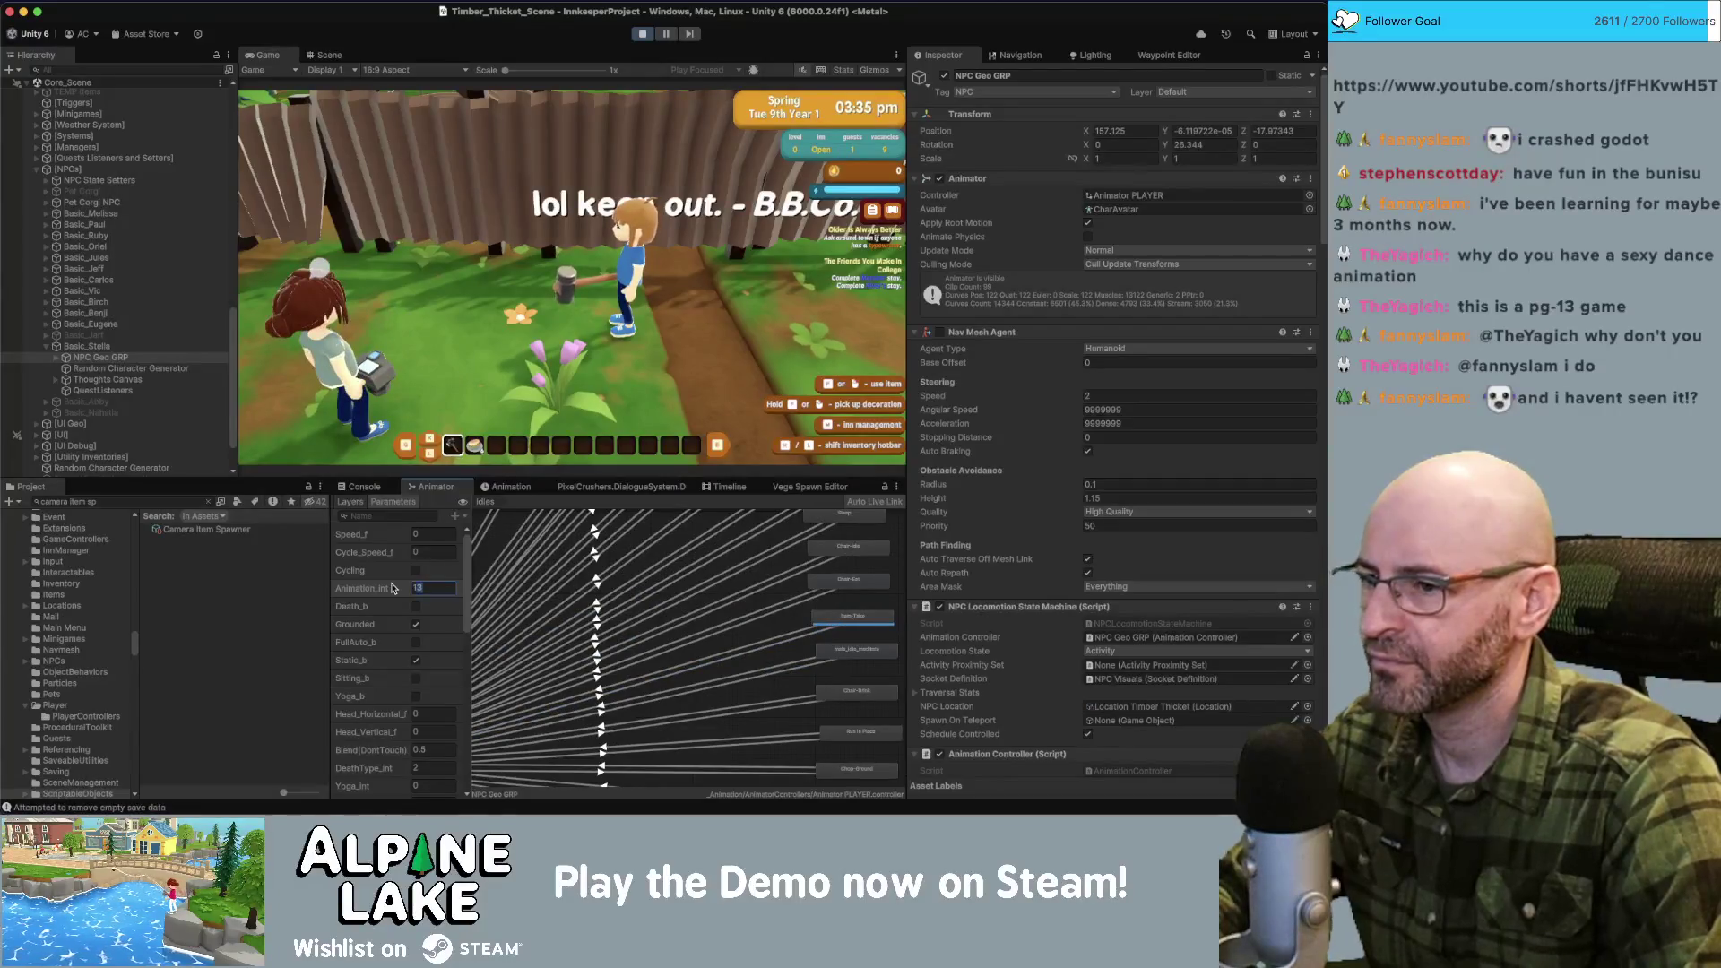
pyautogui.write('14')
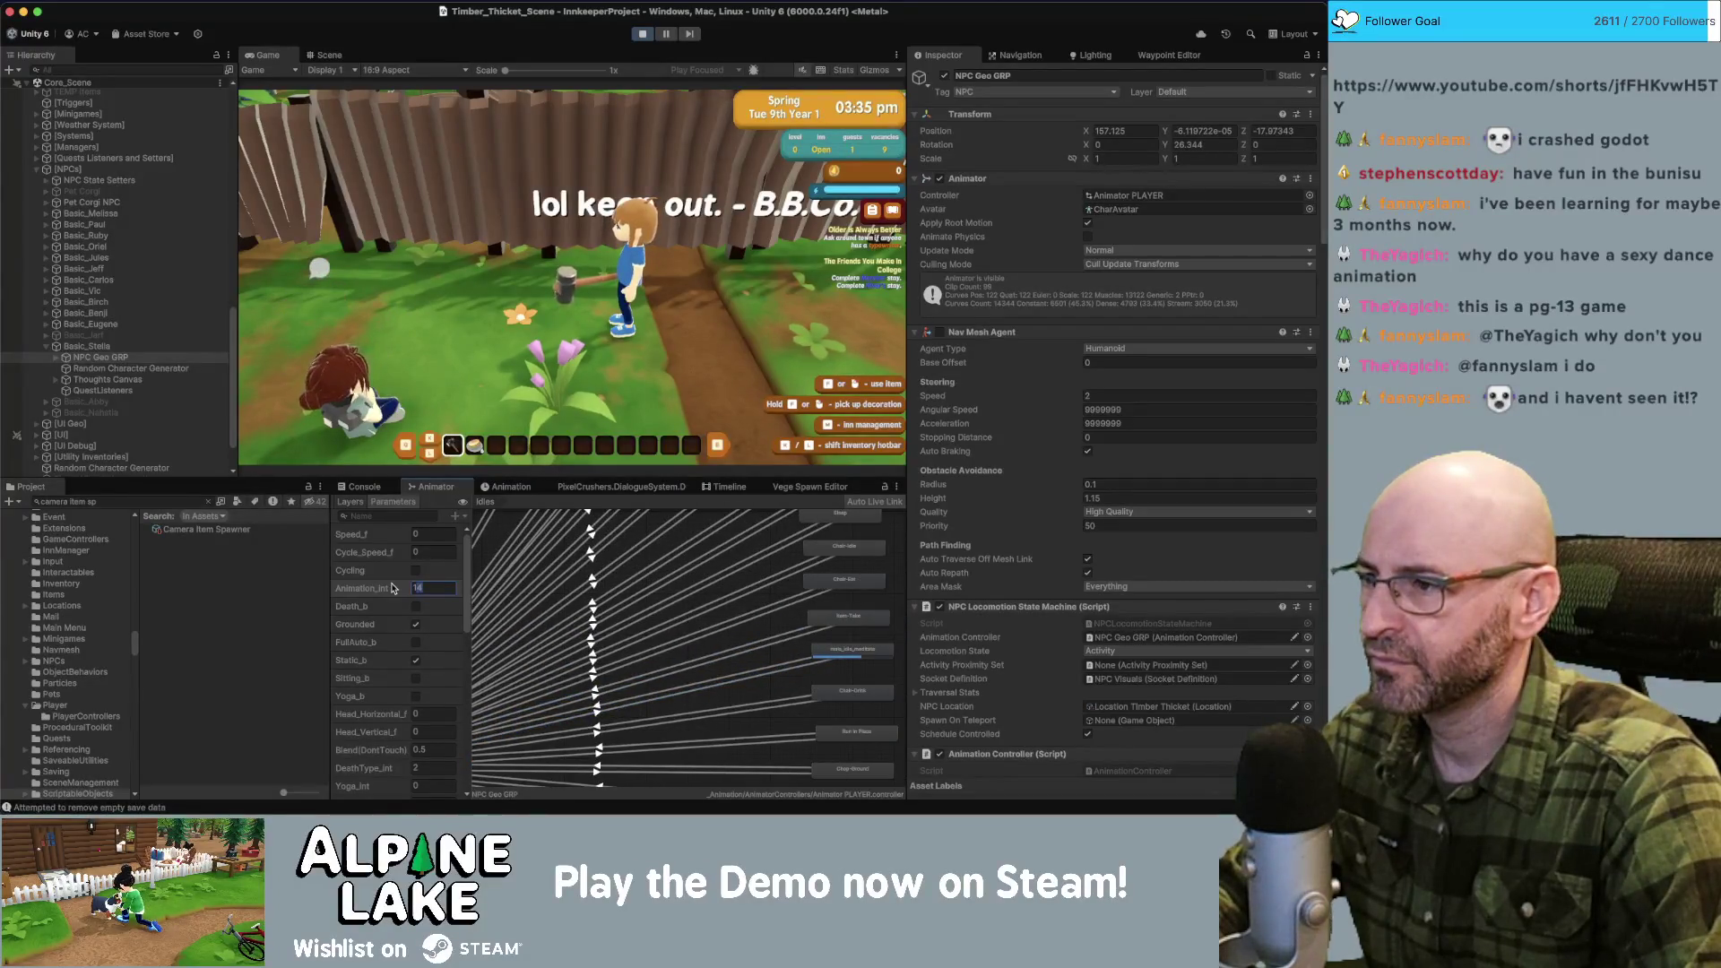
pyautogui.write('15')
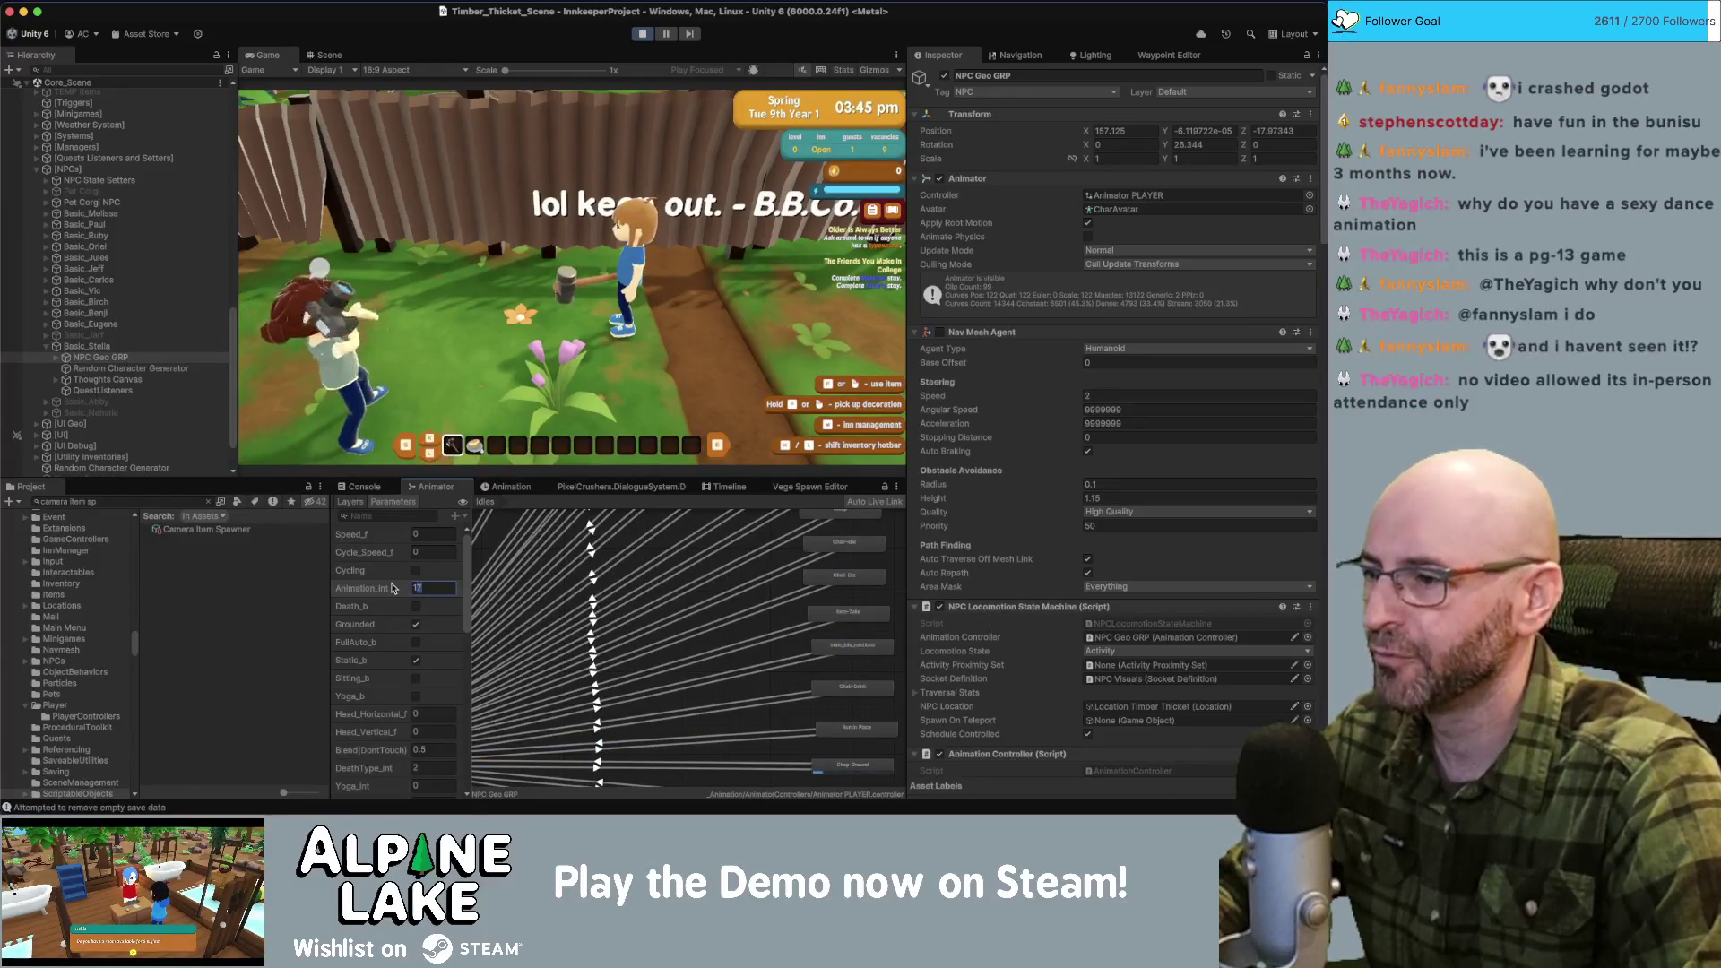
pyautogui.write('18')
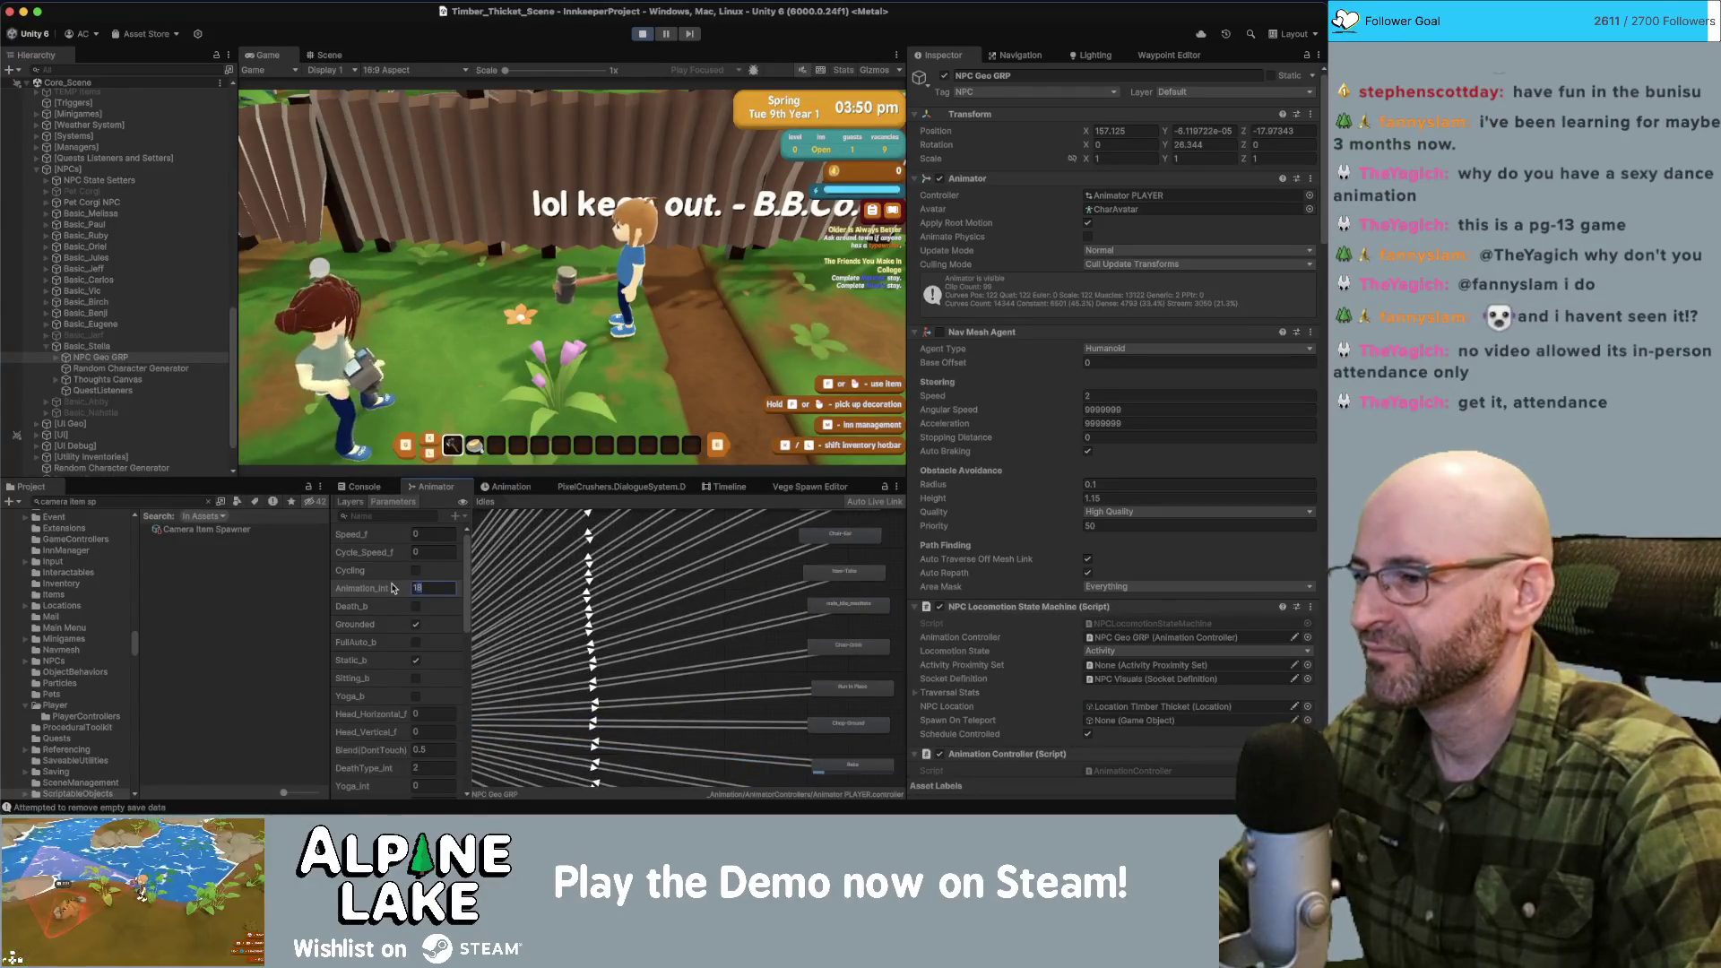
pyautogui.write('2')
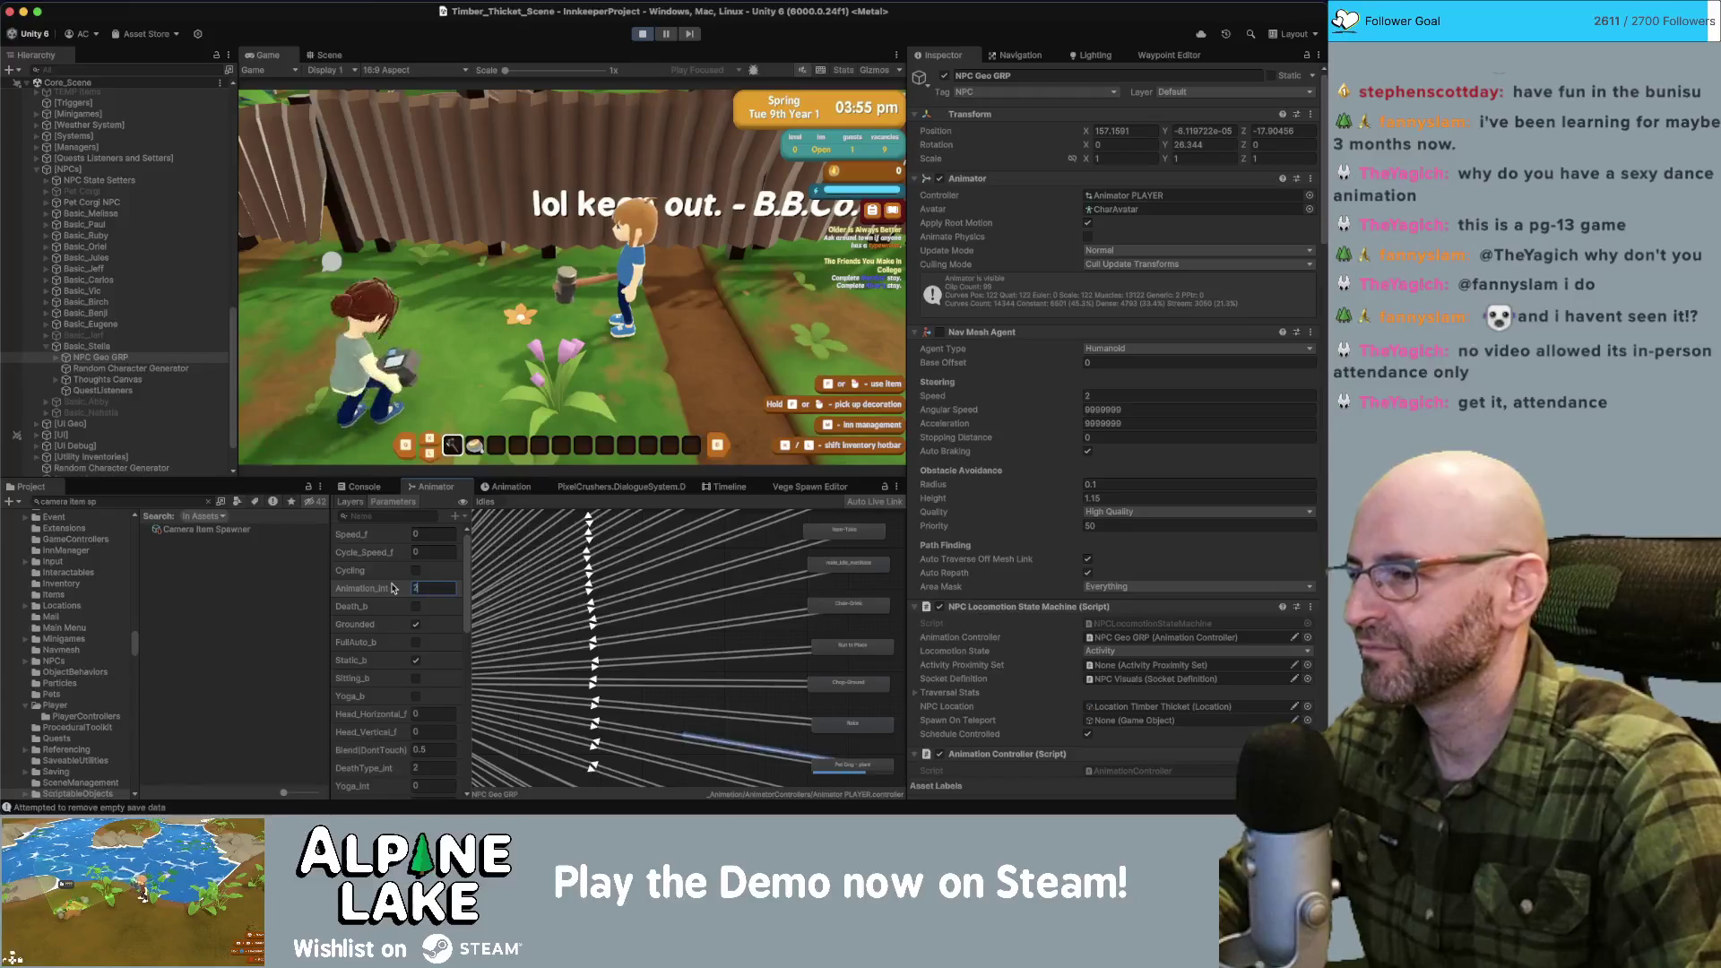
pyautogui.write('0')
pyautogui.write('21')
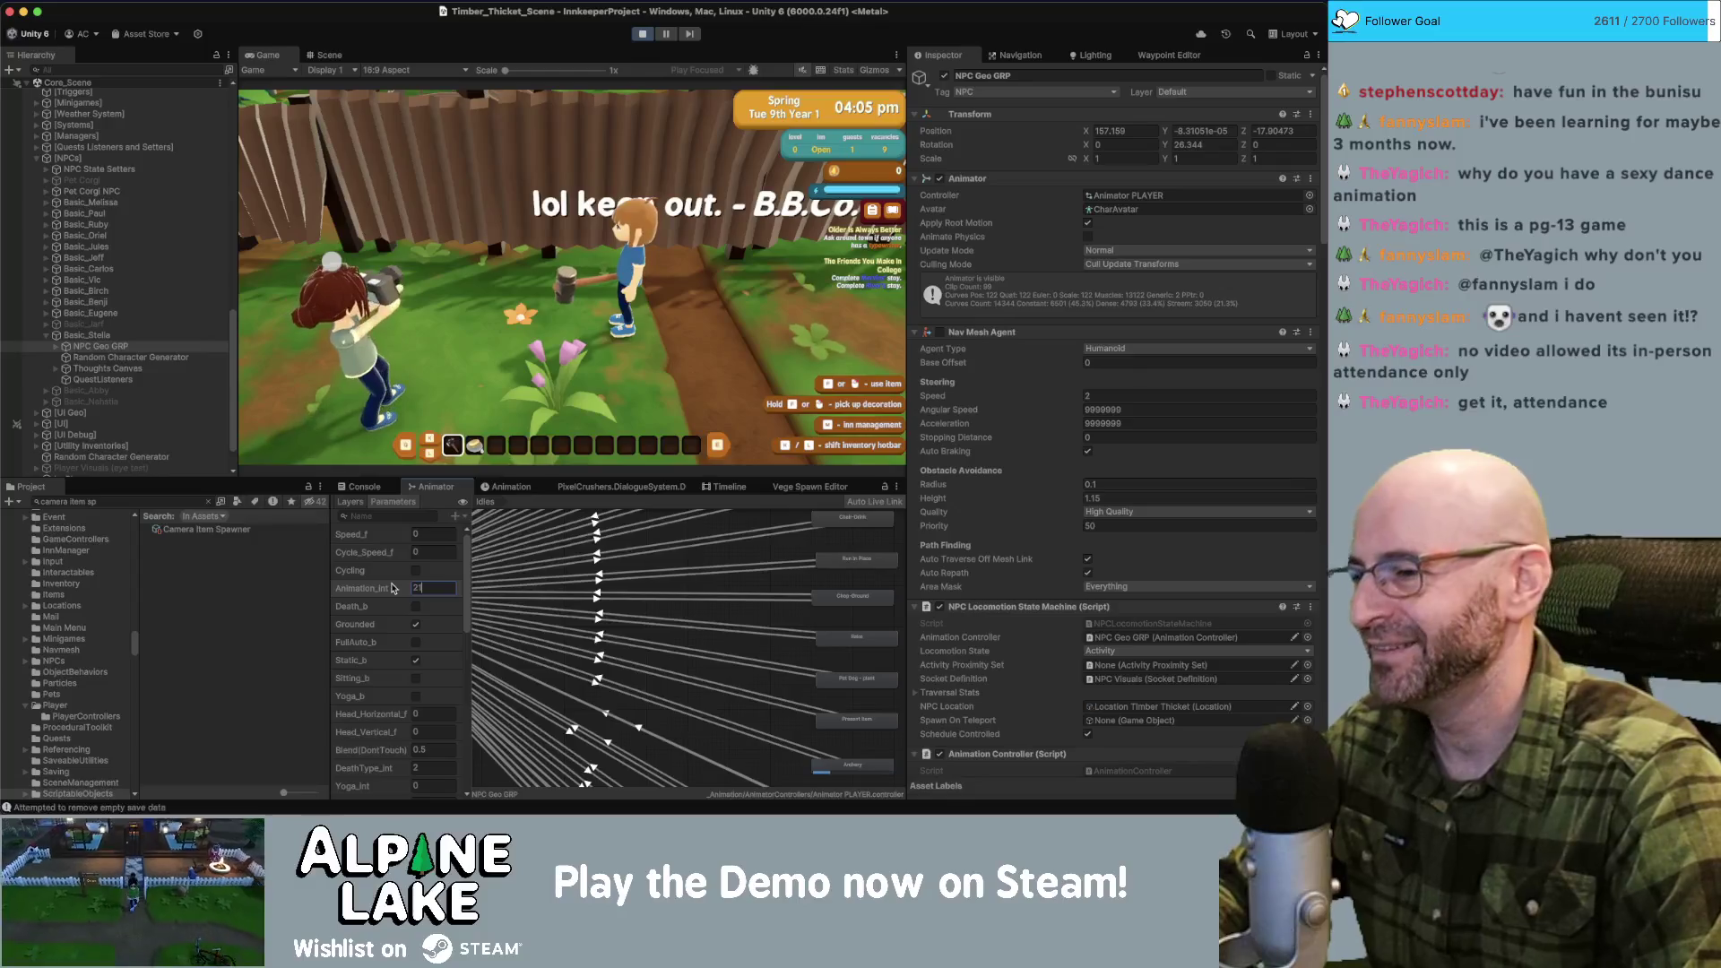
# Cycle Animation_Int through values from 22 to 29, then commit 30.
pyautogui.write('22')
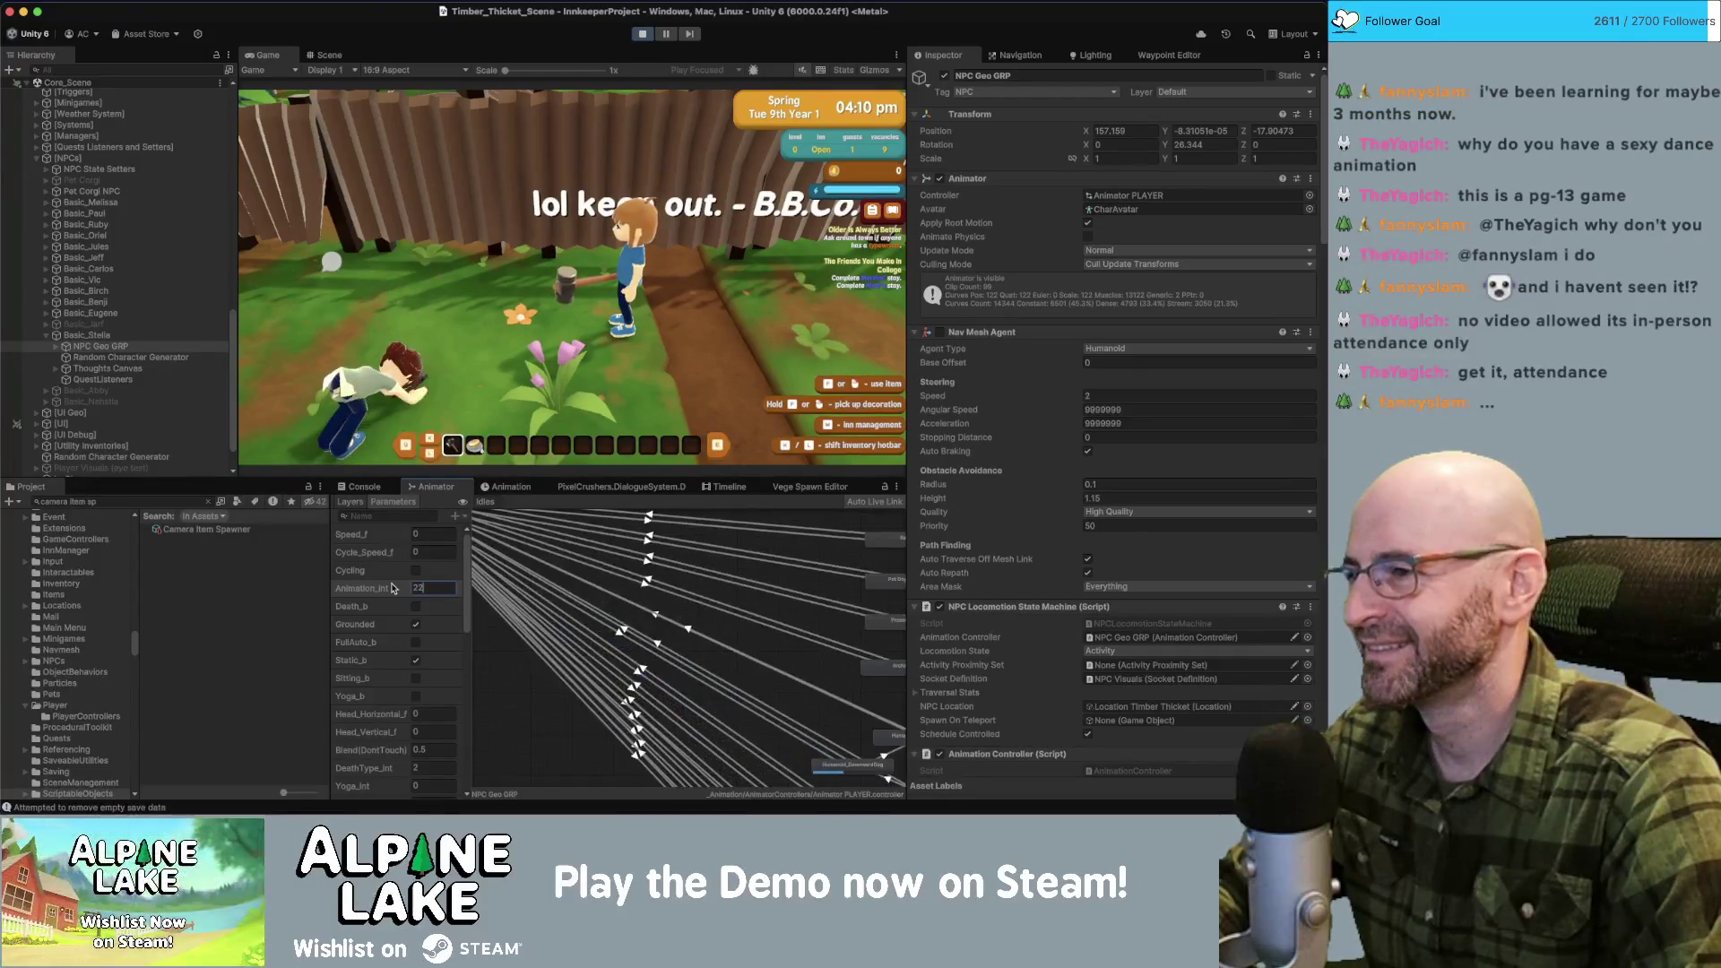
pyautogui.press('BackSpace')
pyautogui.write('1')
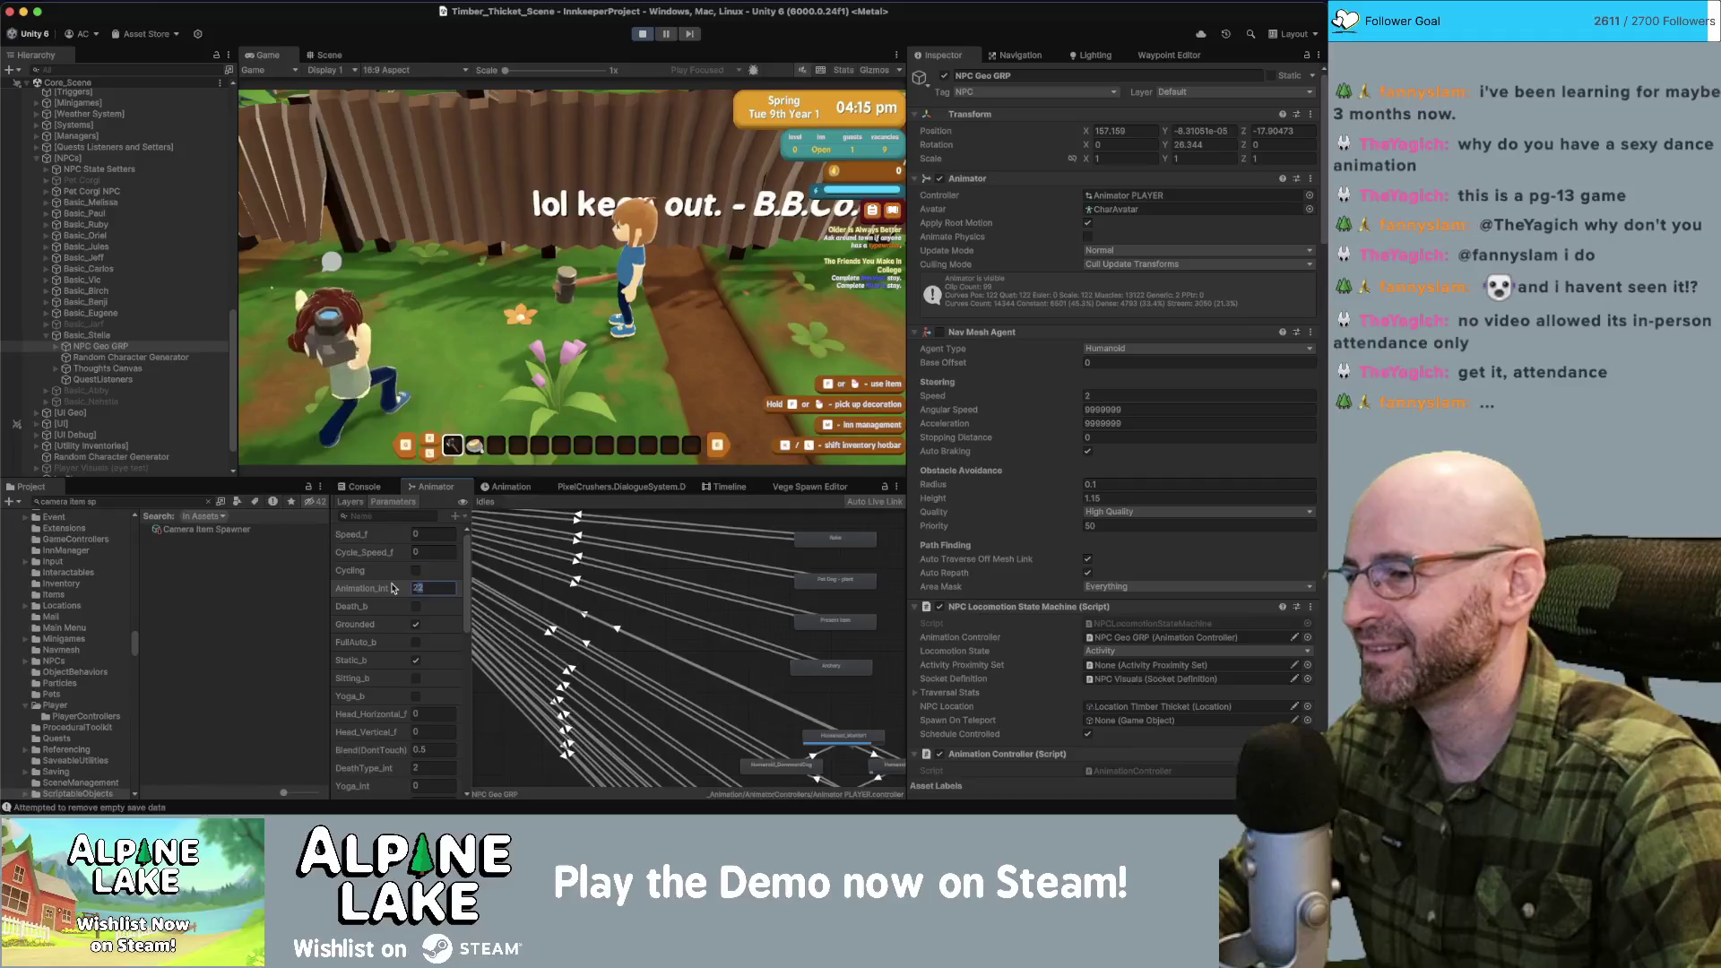
pyautogui.press('BackSpace')
pyautogui.write('3')
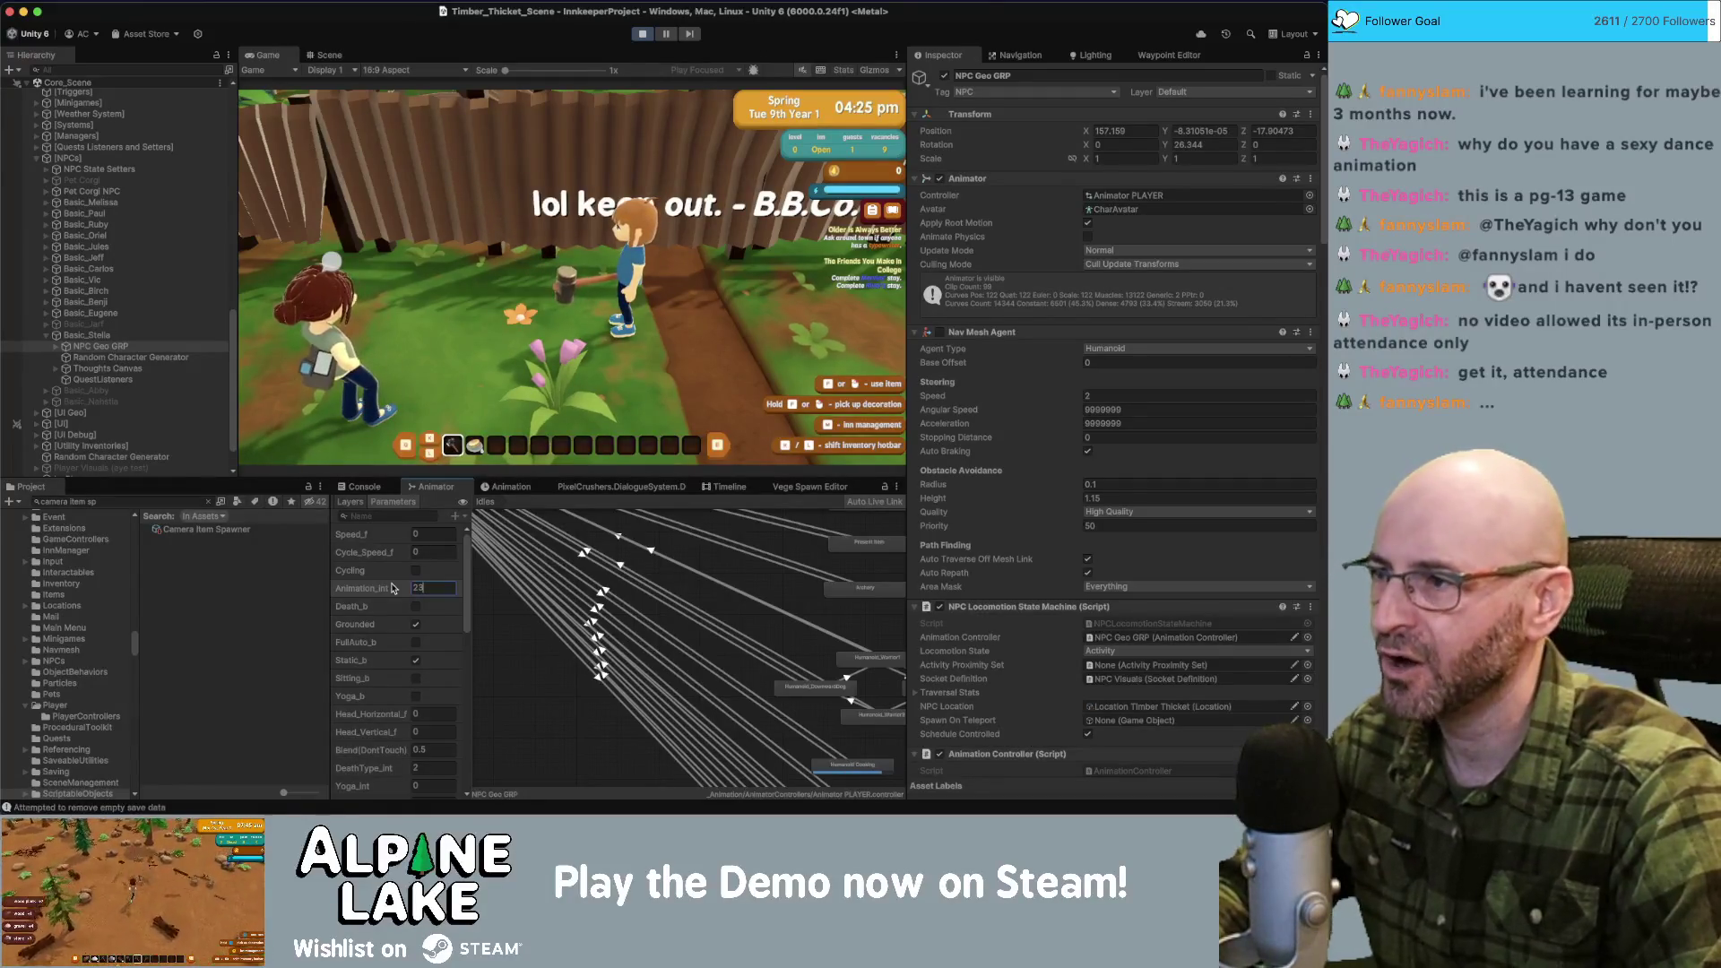
pyautogui.press('BackSpace')
pyautogui.write('4')
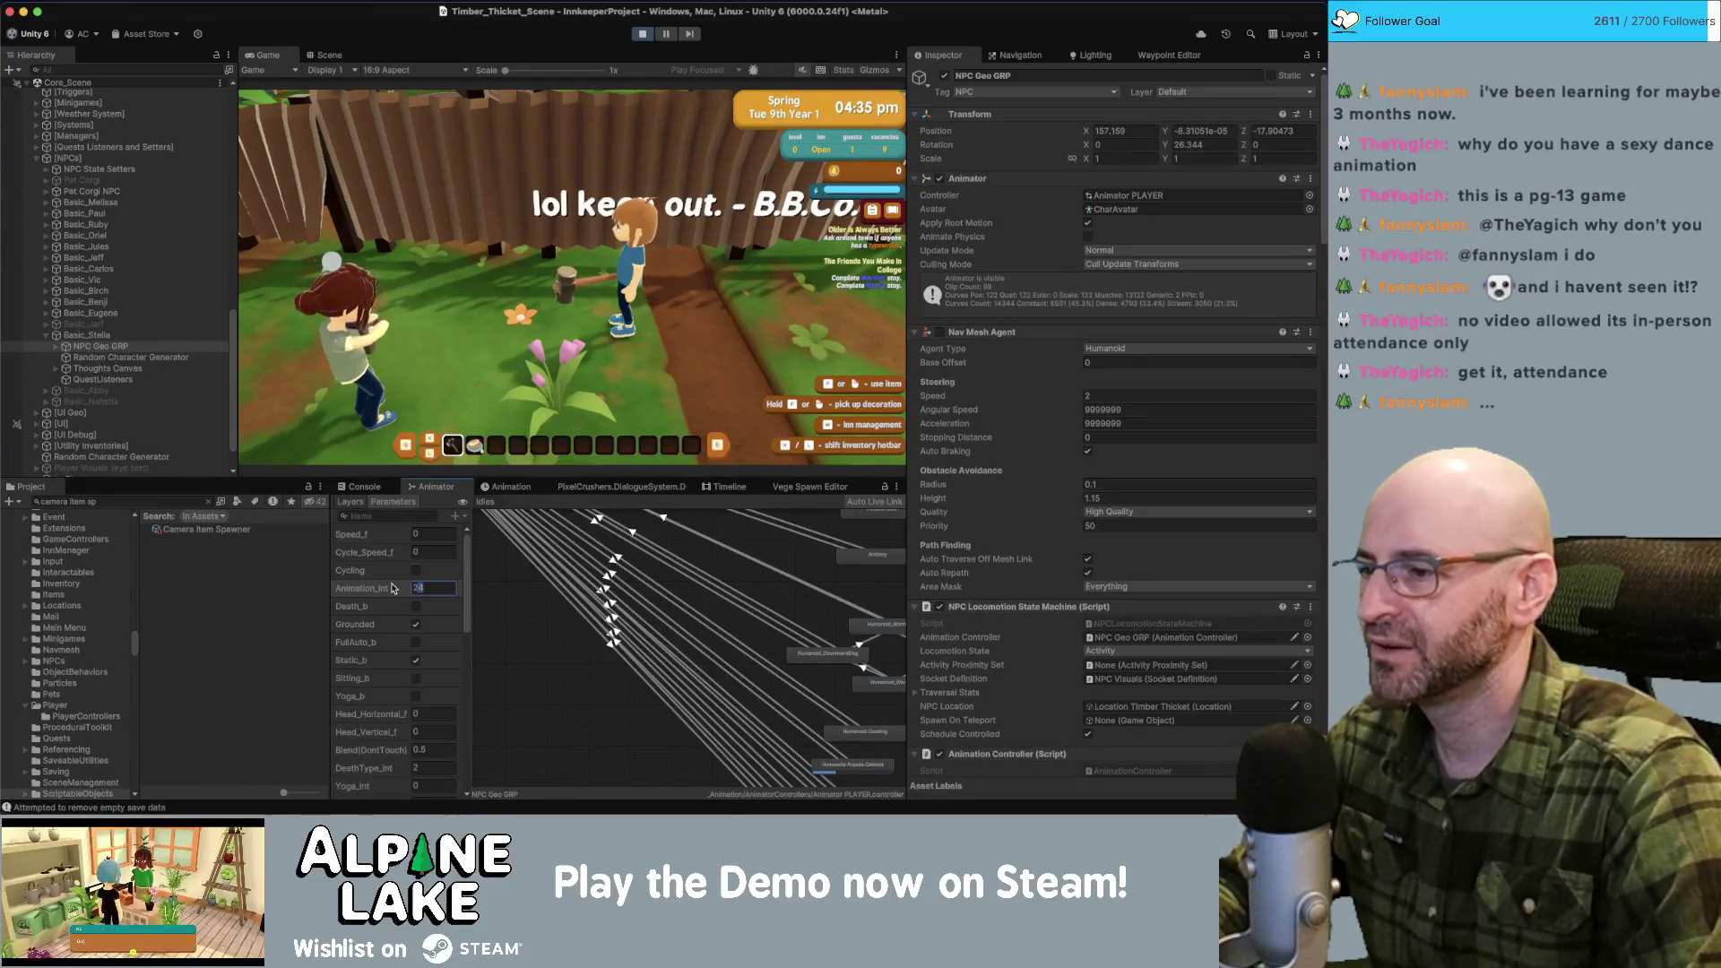
pyautogui.write('25')
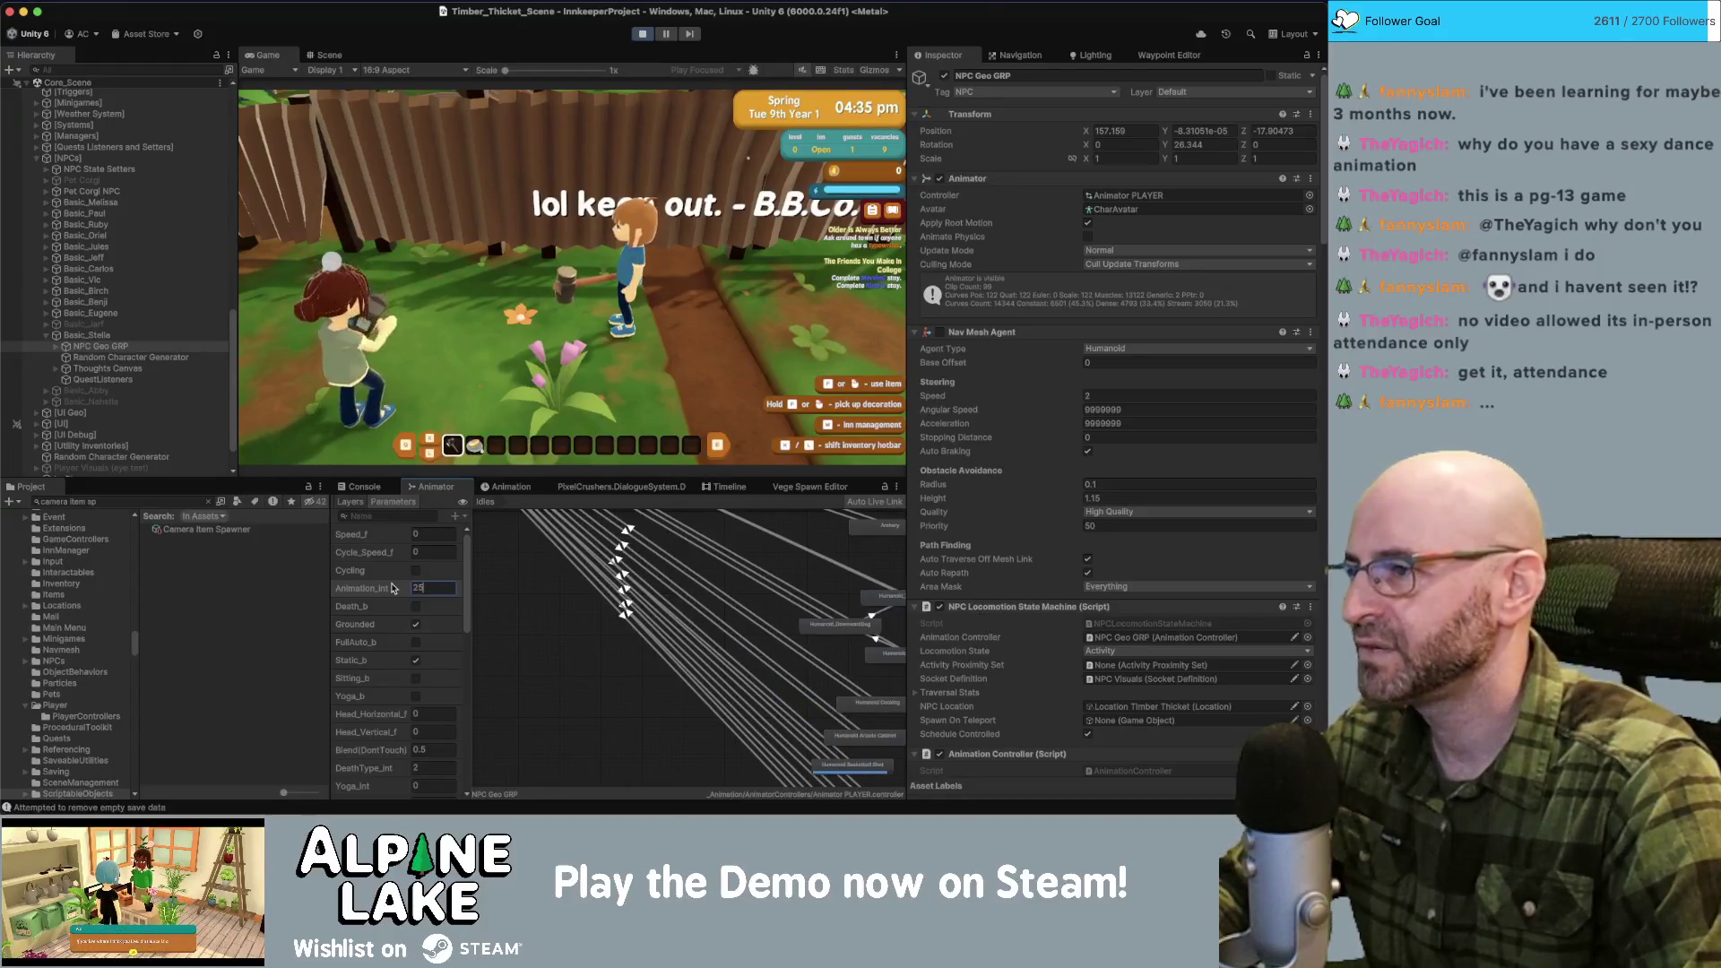
pyautogui.write('26')
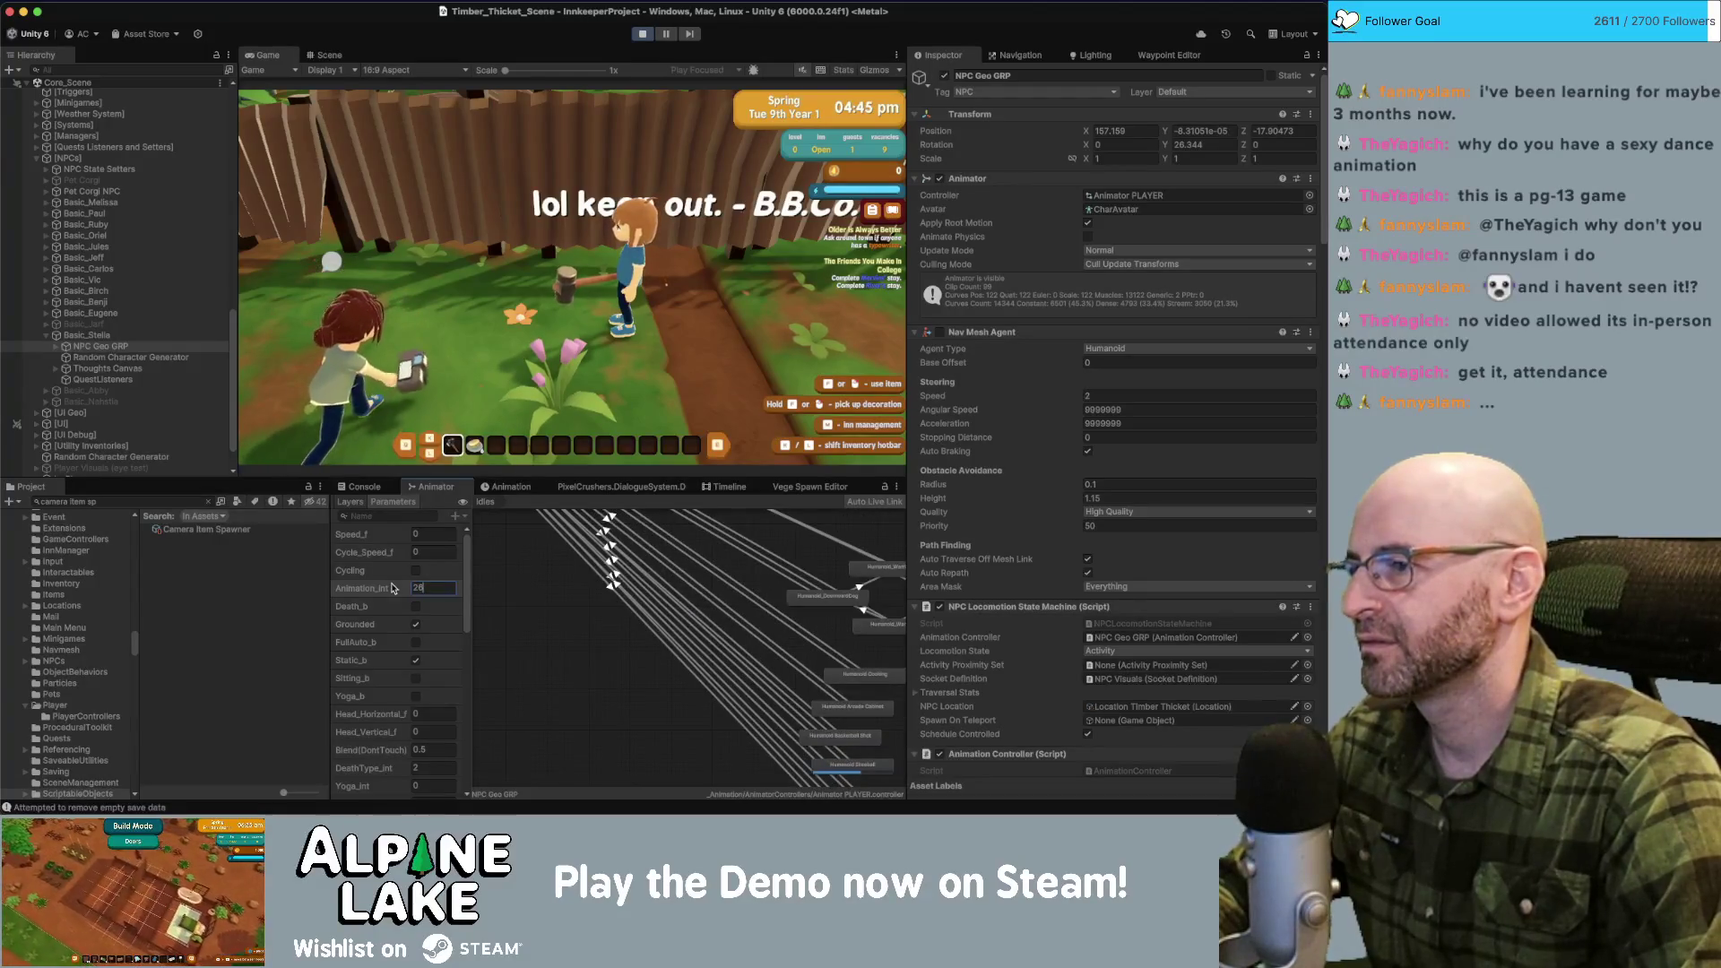
pyautogui.write('27')
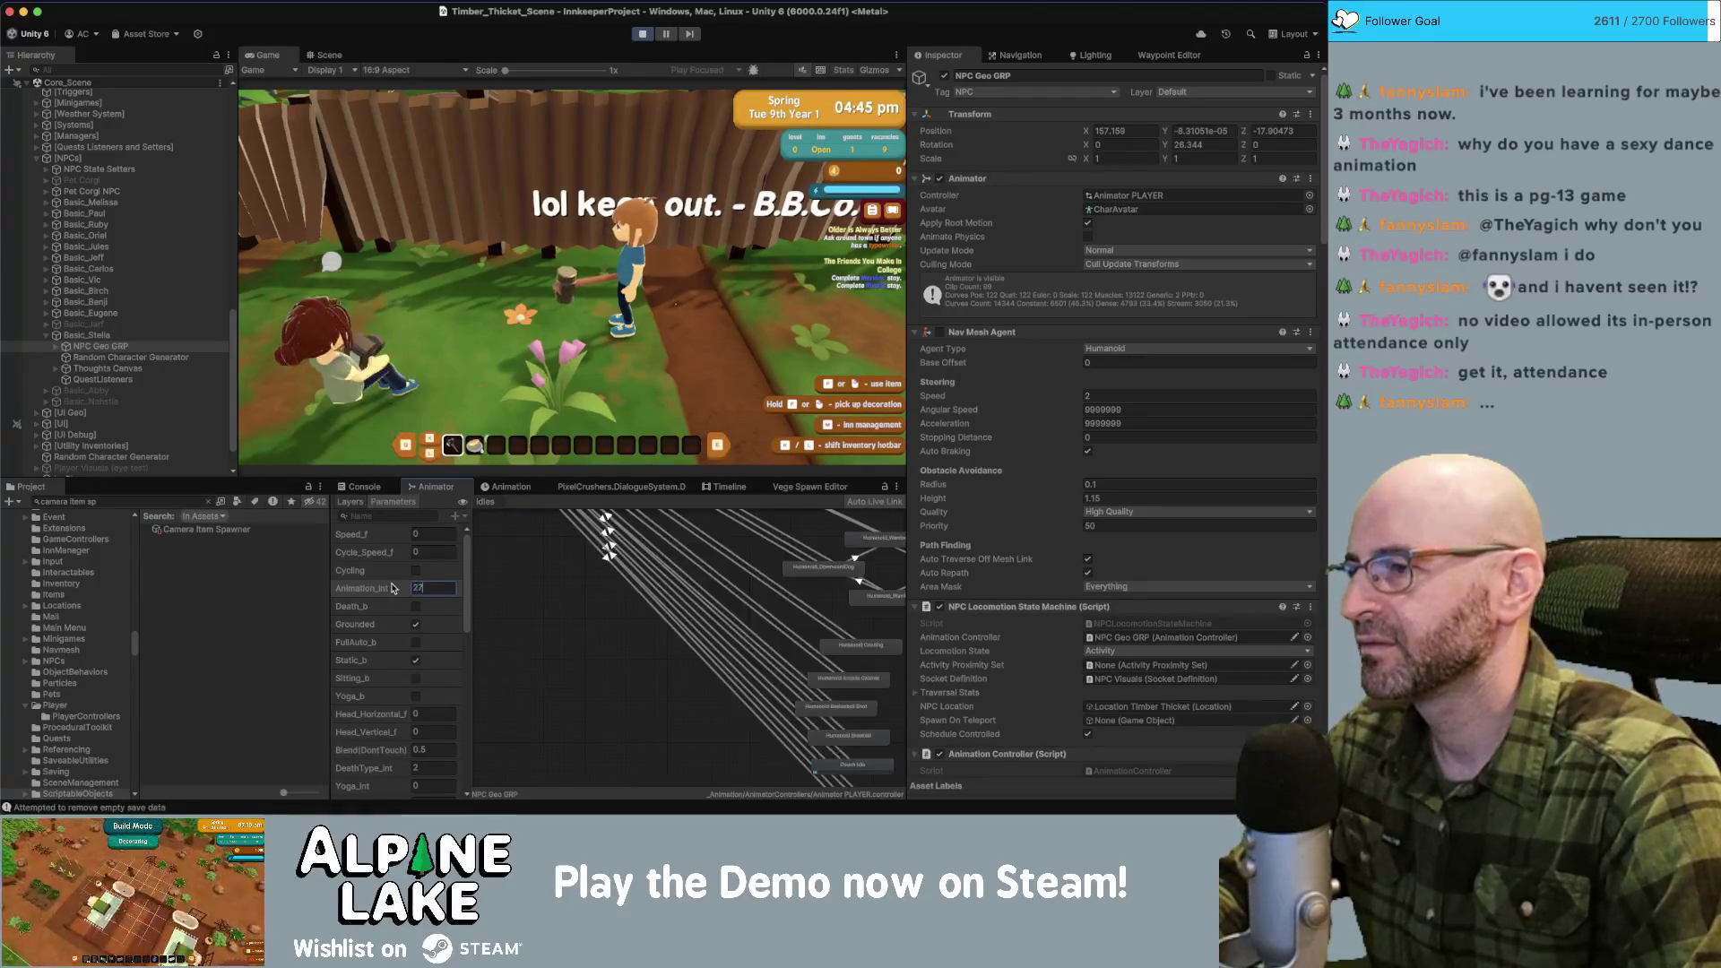
pyautogui.write('28')
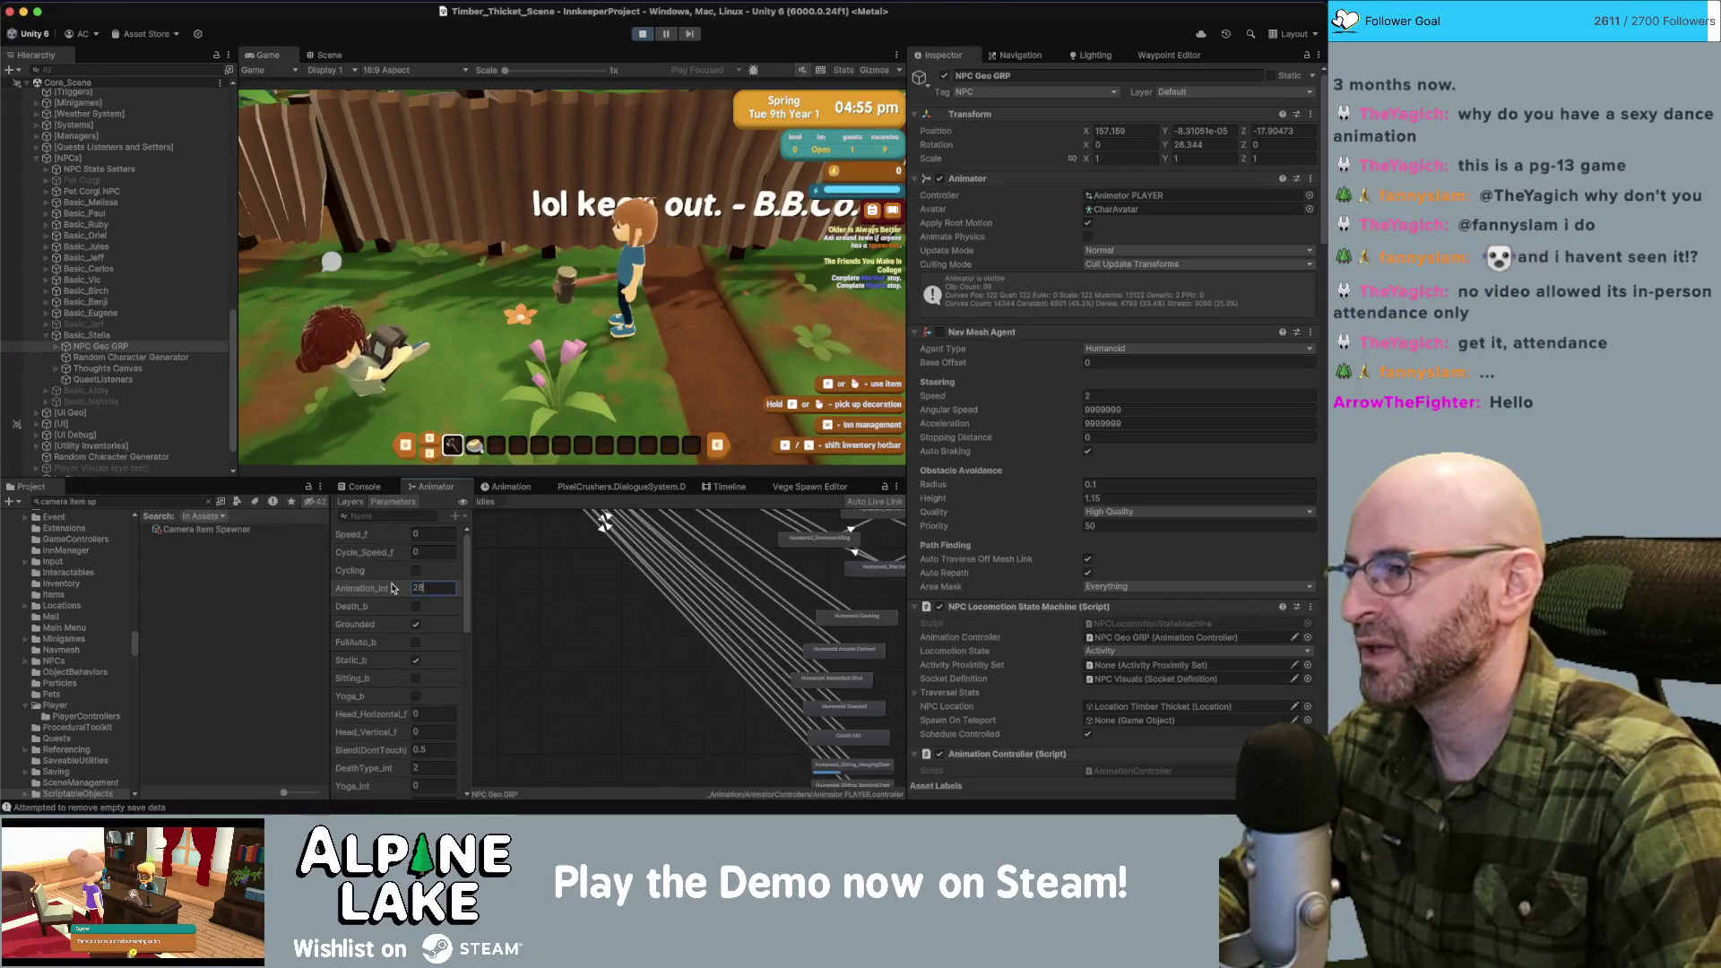
pyautogui.write('29')
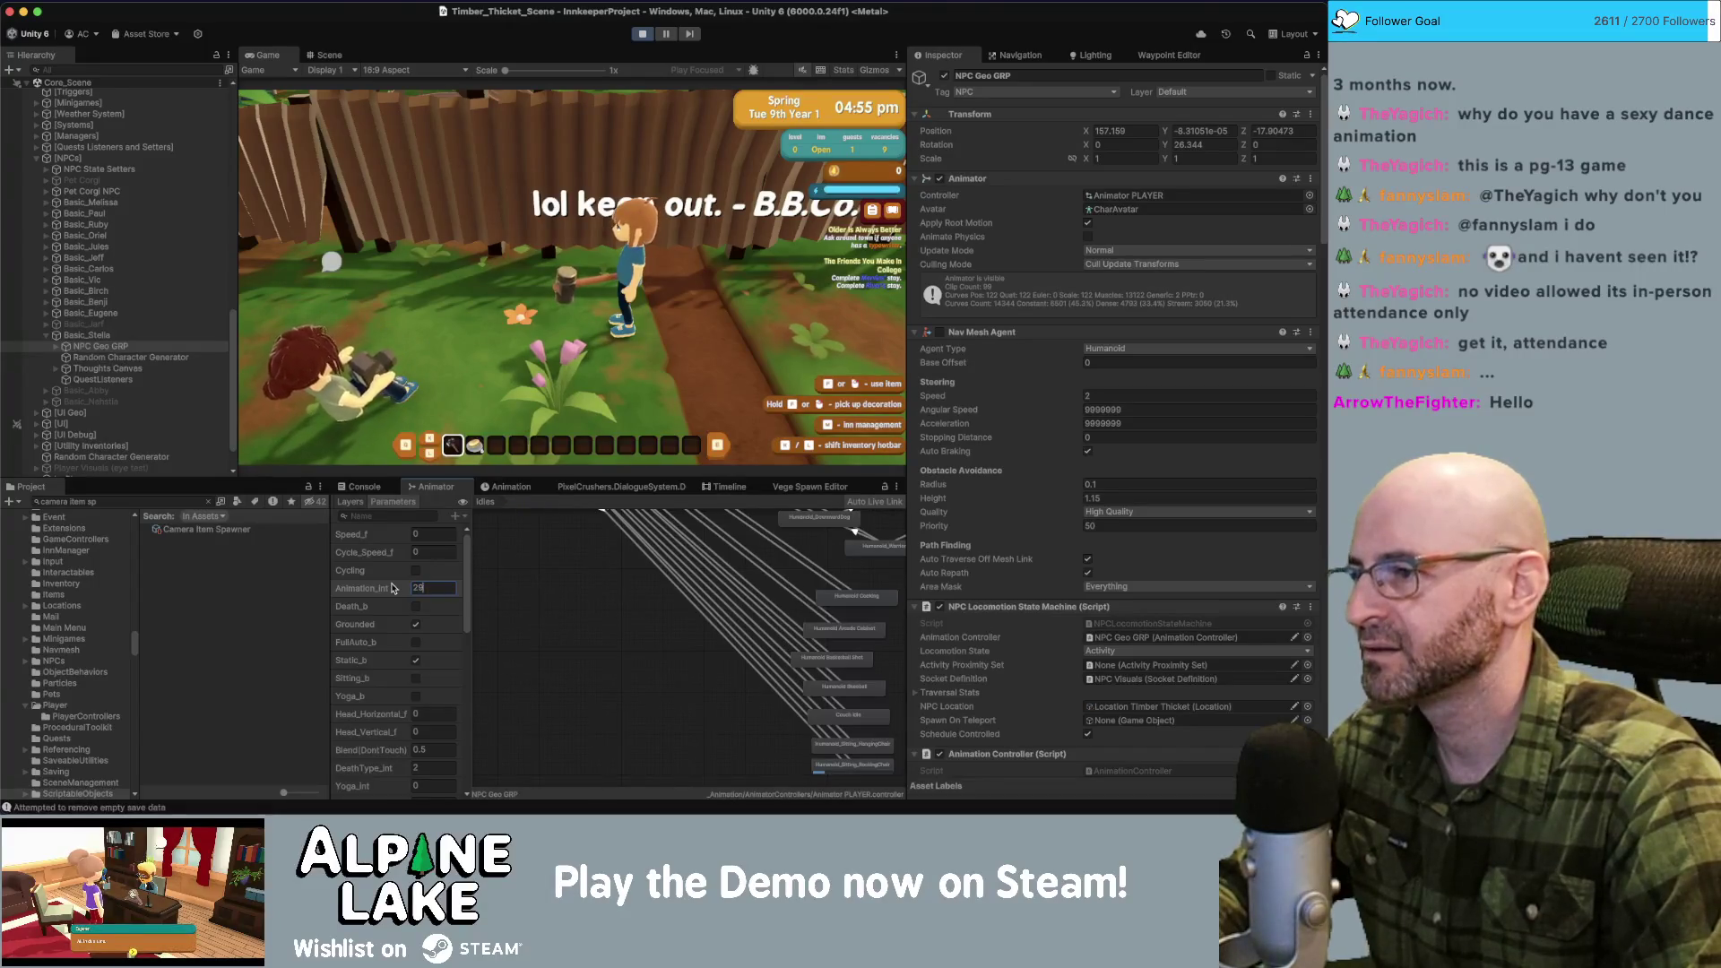
pyautogui.press('Return')
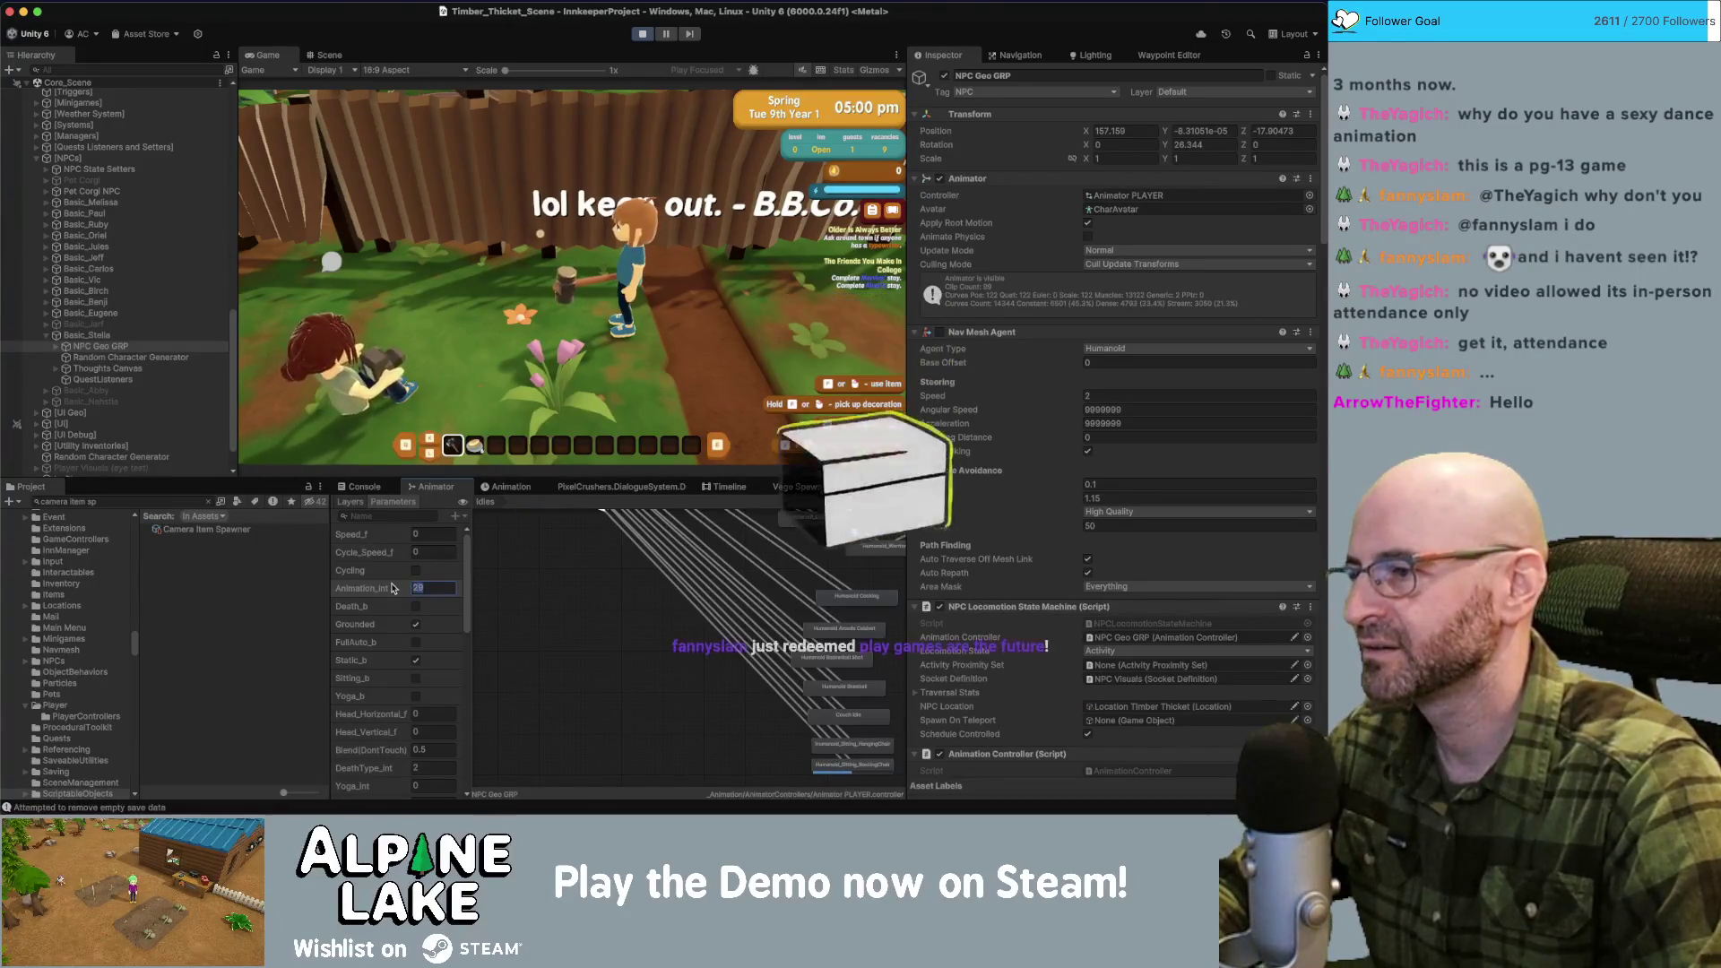
pyautogui.write('30')
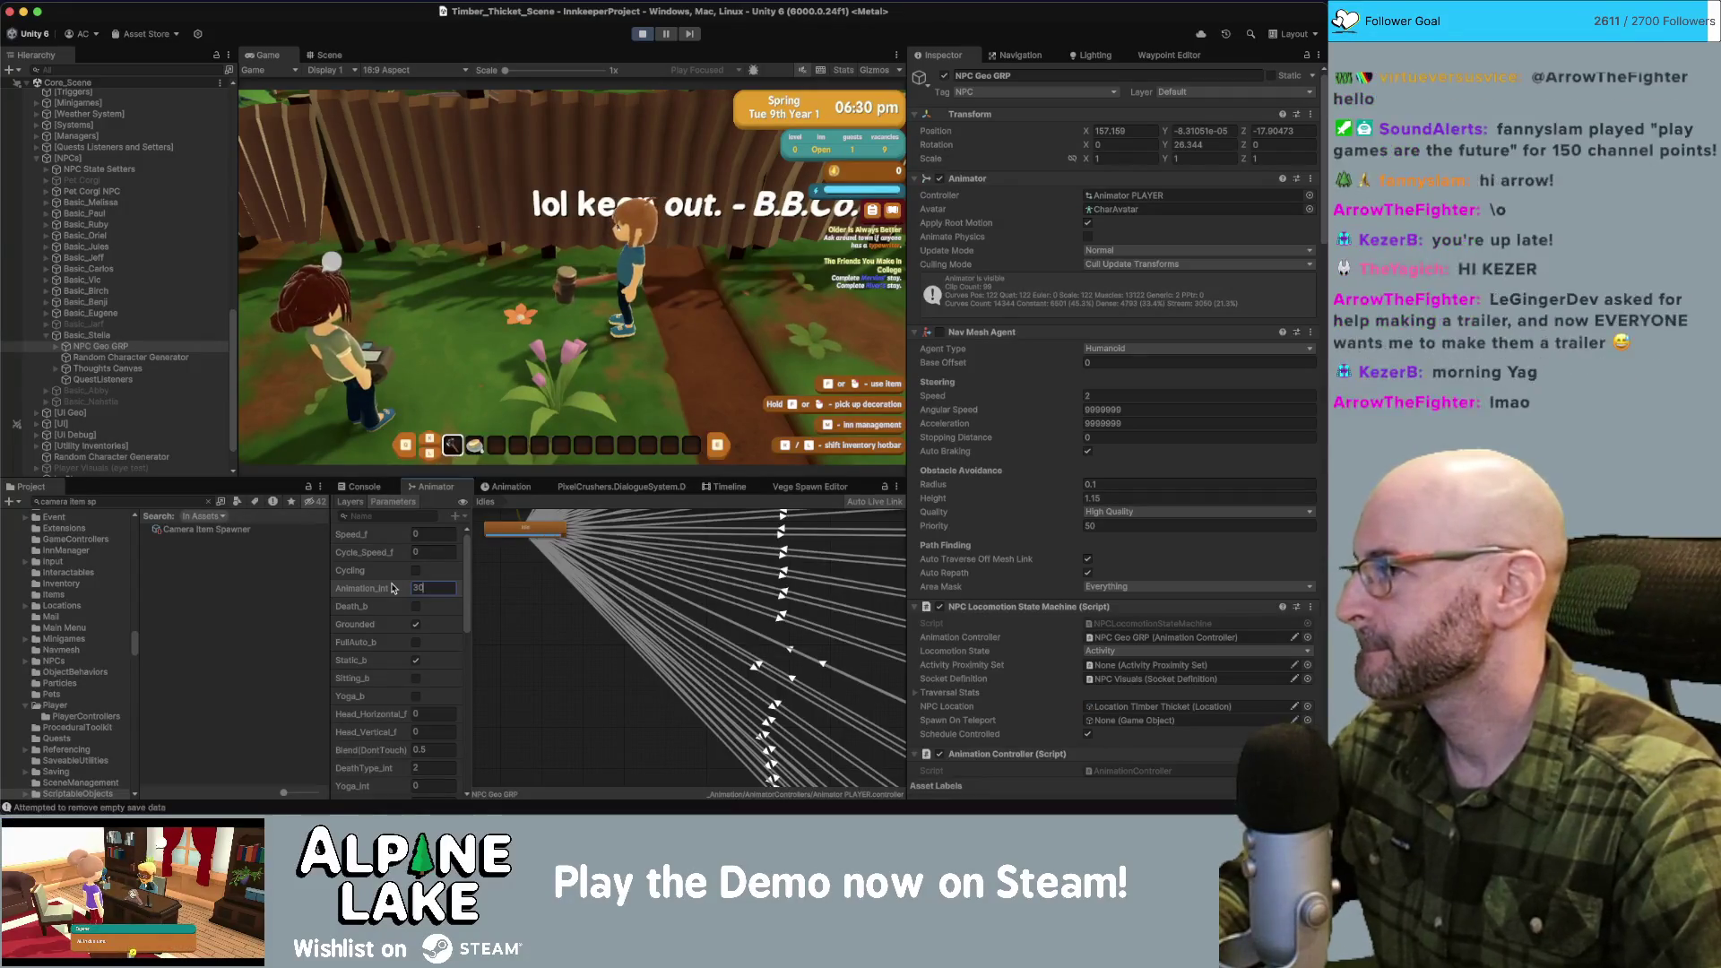
pyautogui.press('Return')
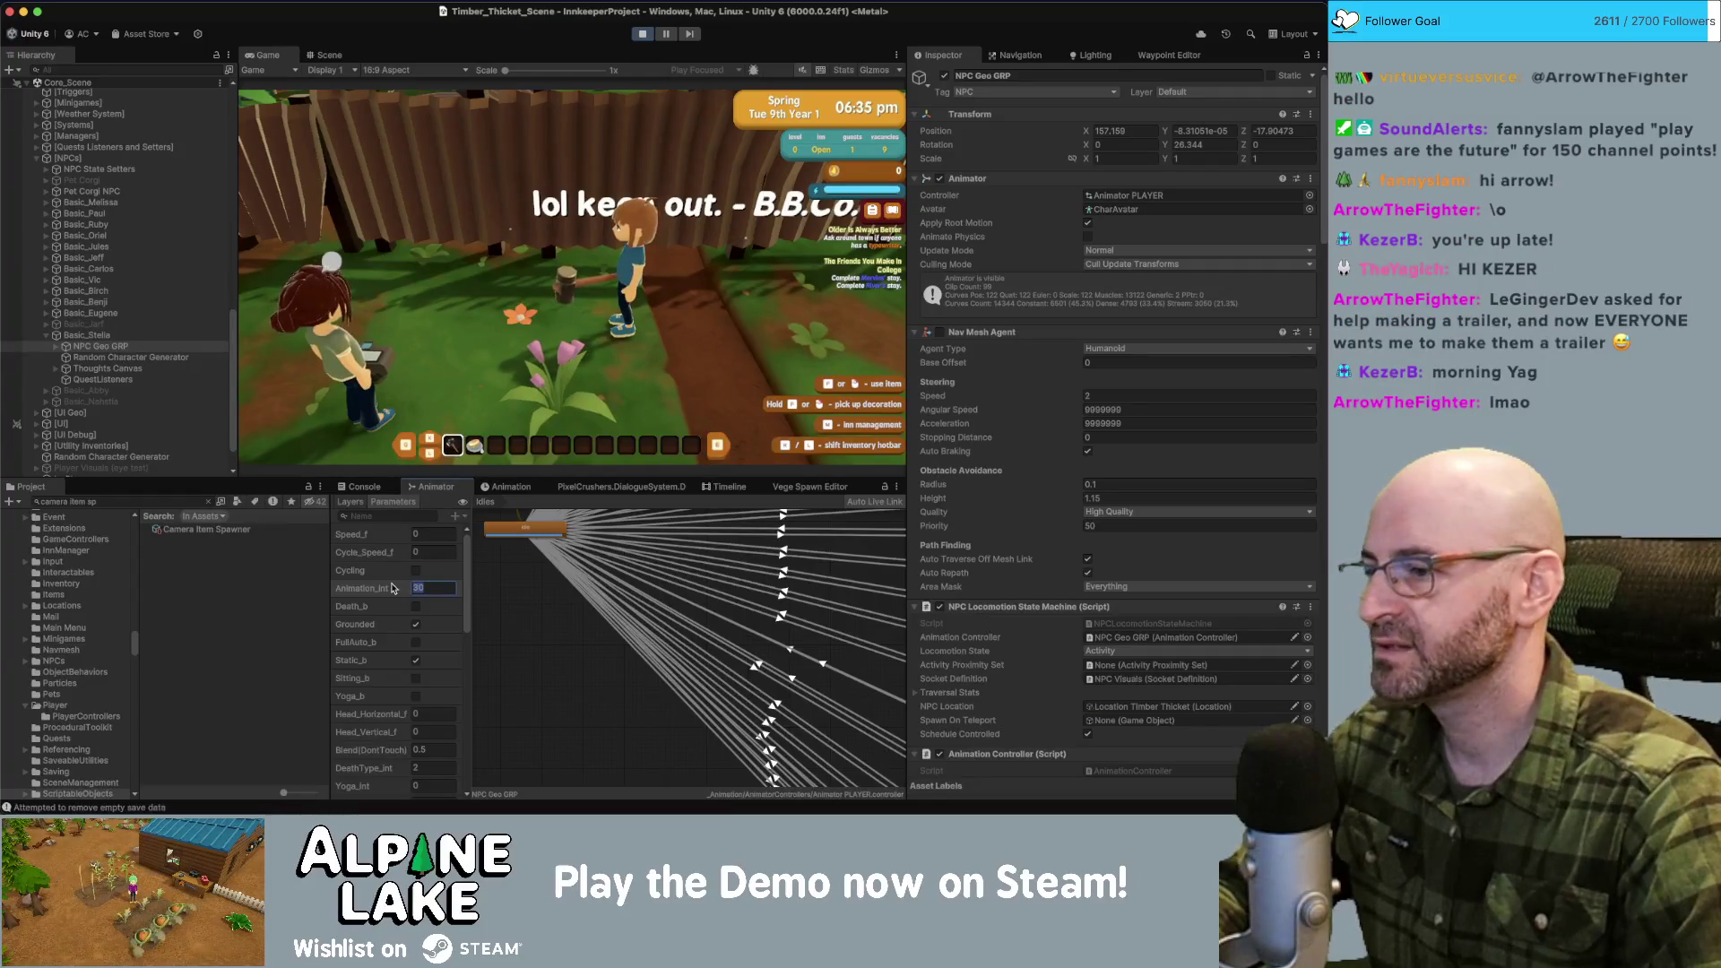
# Preview Animation_Int 4 on the idle character, then commit it back to 0.
pyautogui.write('4')
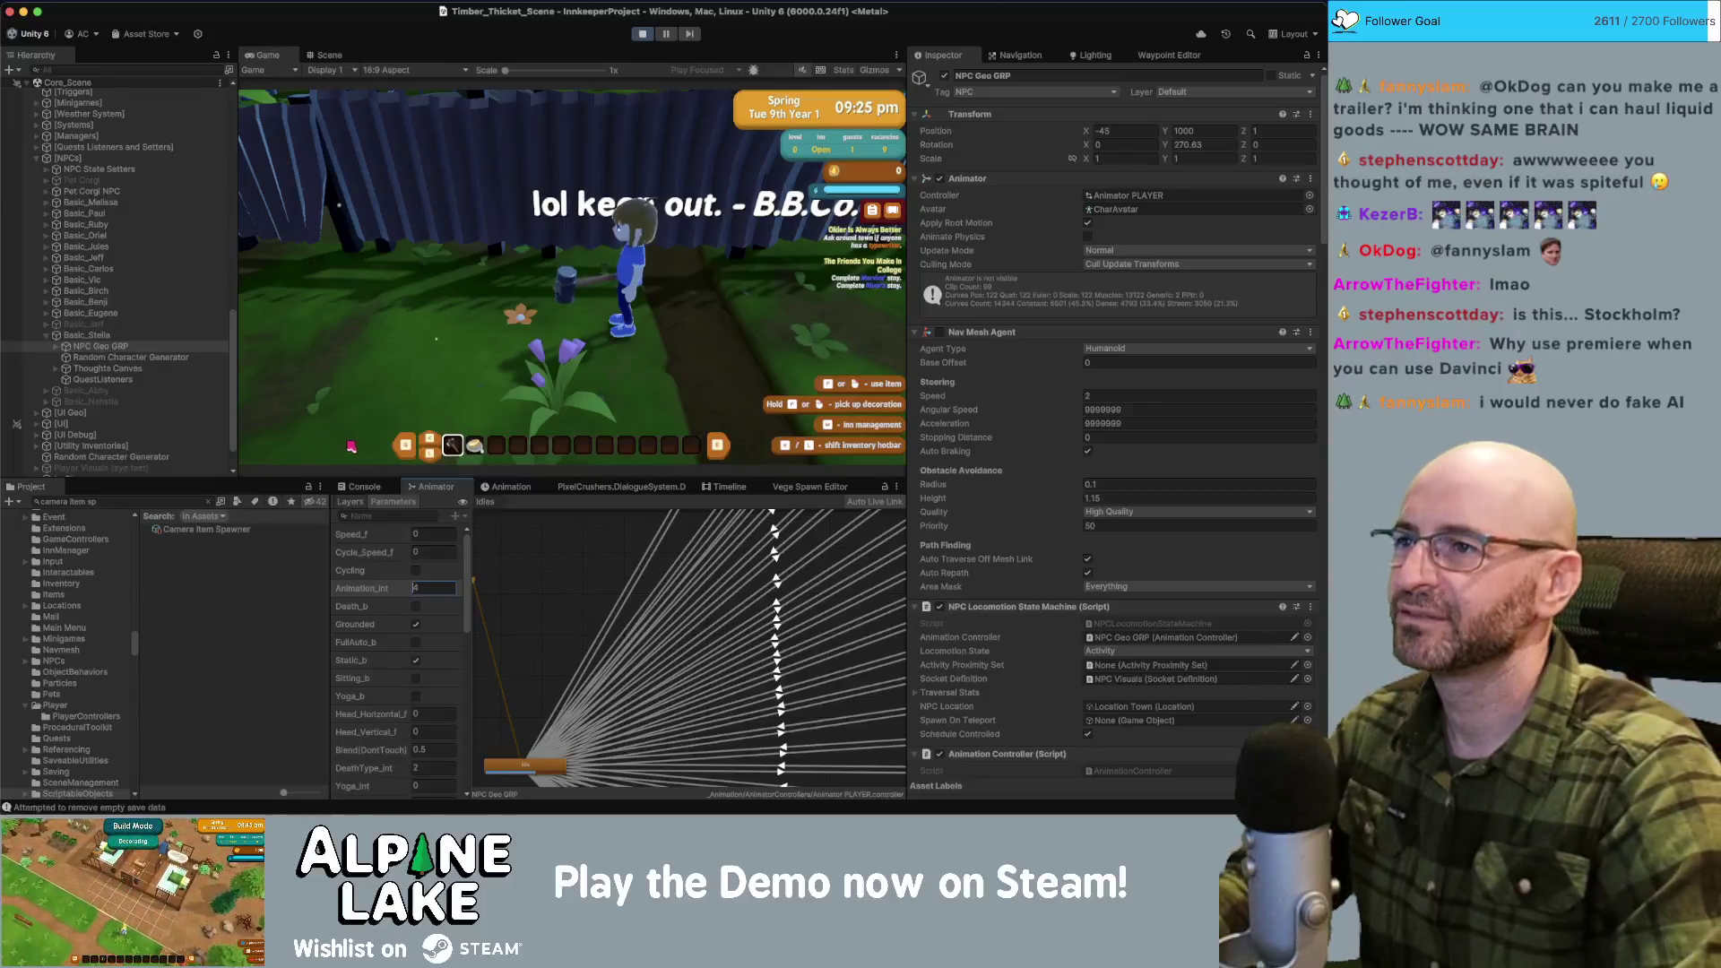
pyautogui.press('Return')
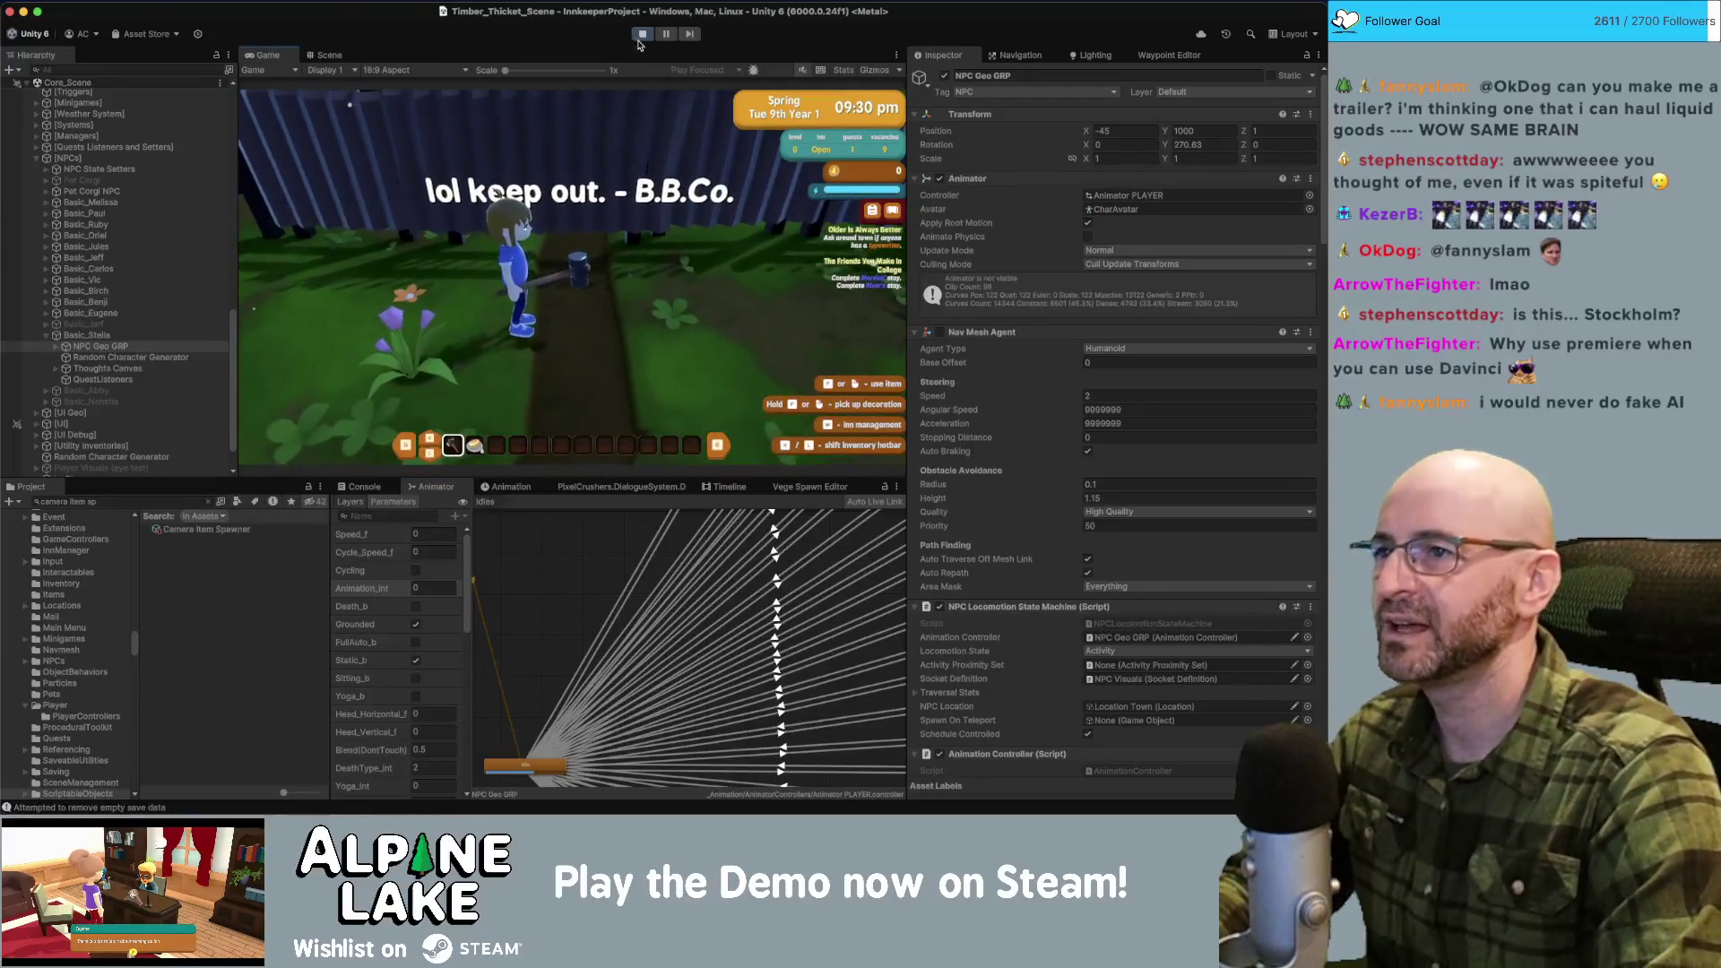
# Stop play mode, collapse Basic_Stella, and zoom out on the Idles state machine.
pyautogui.click(642, 33)
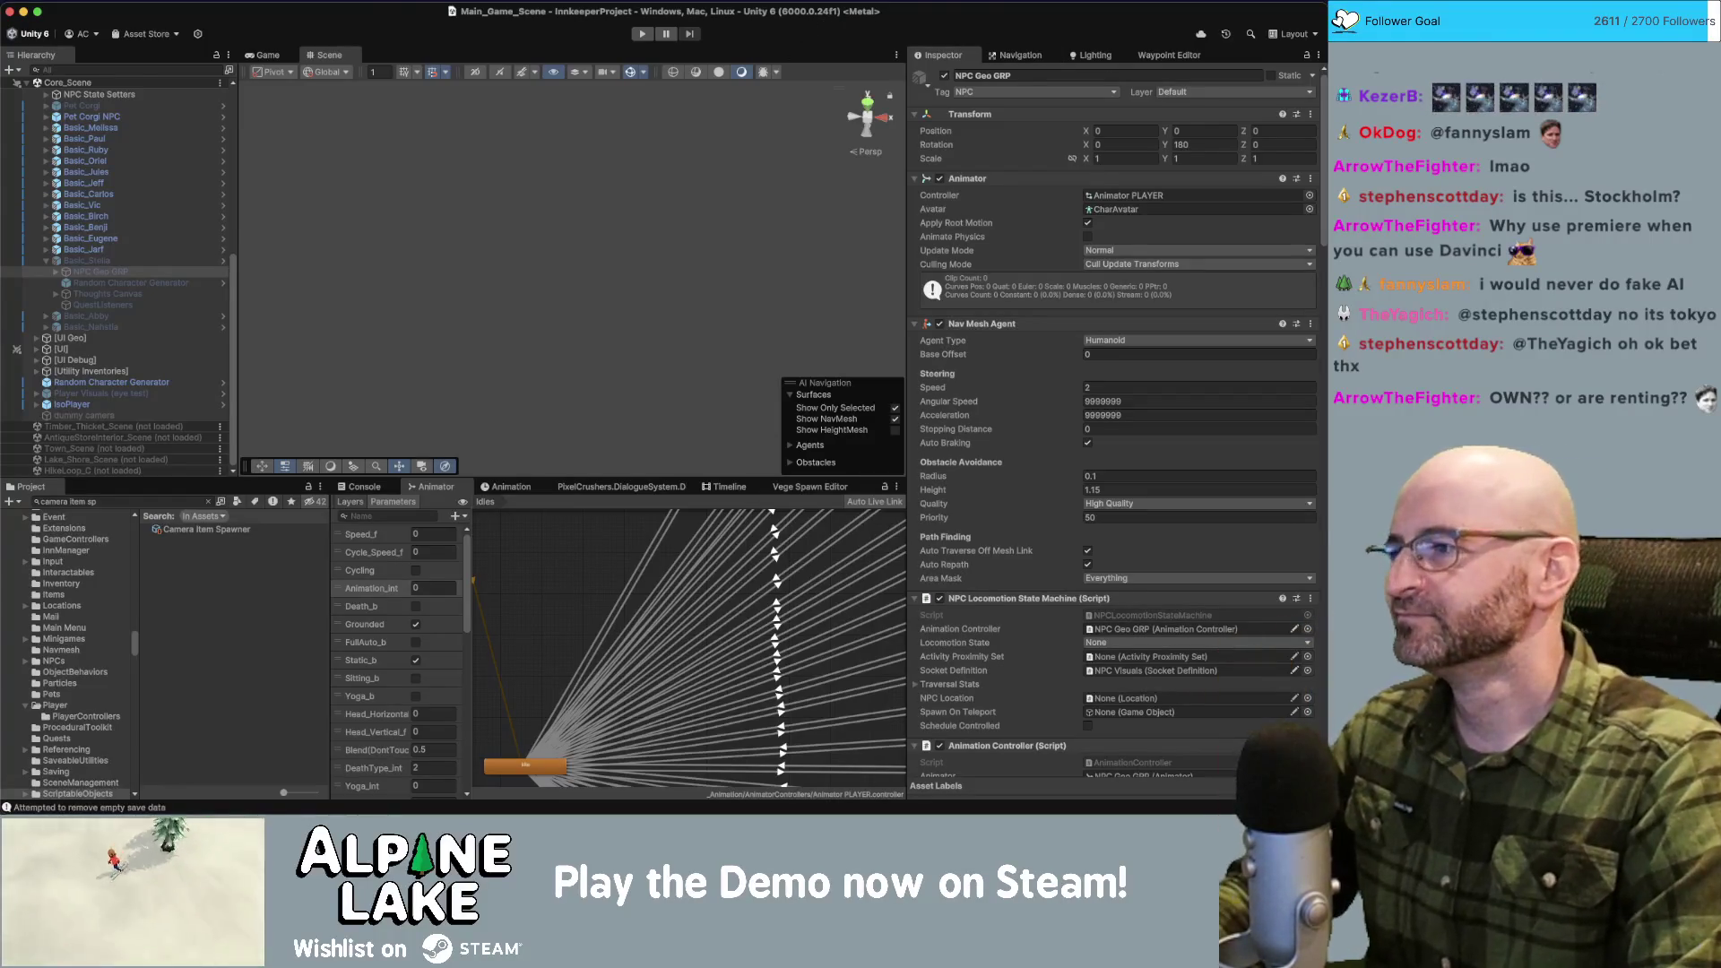
pyautogui.click(47, 261)
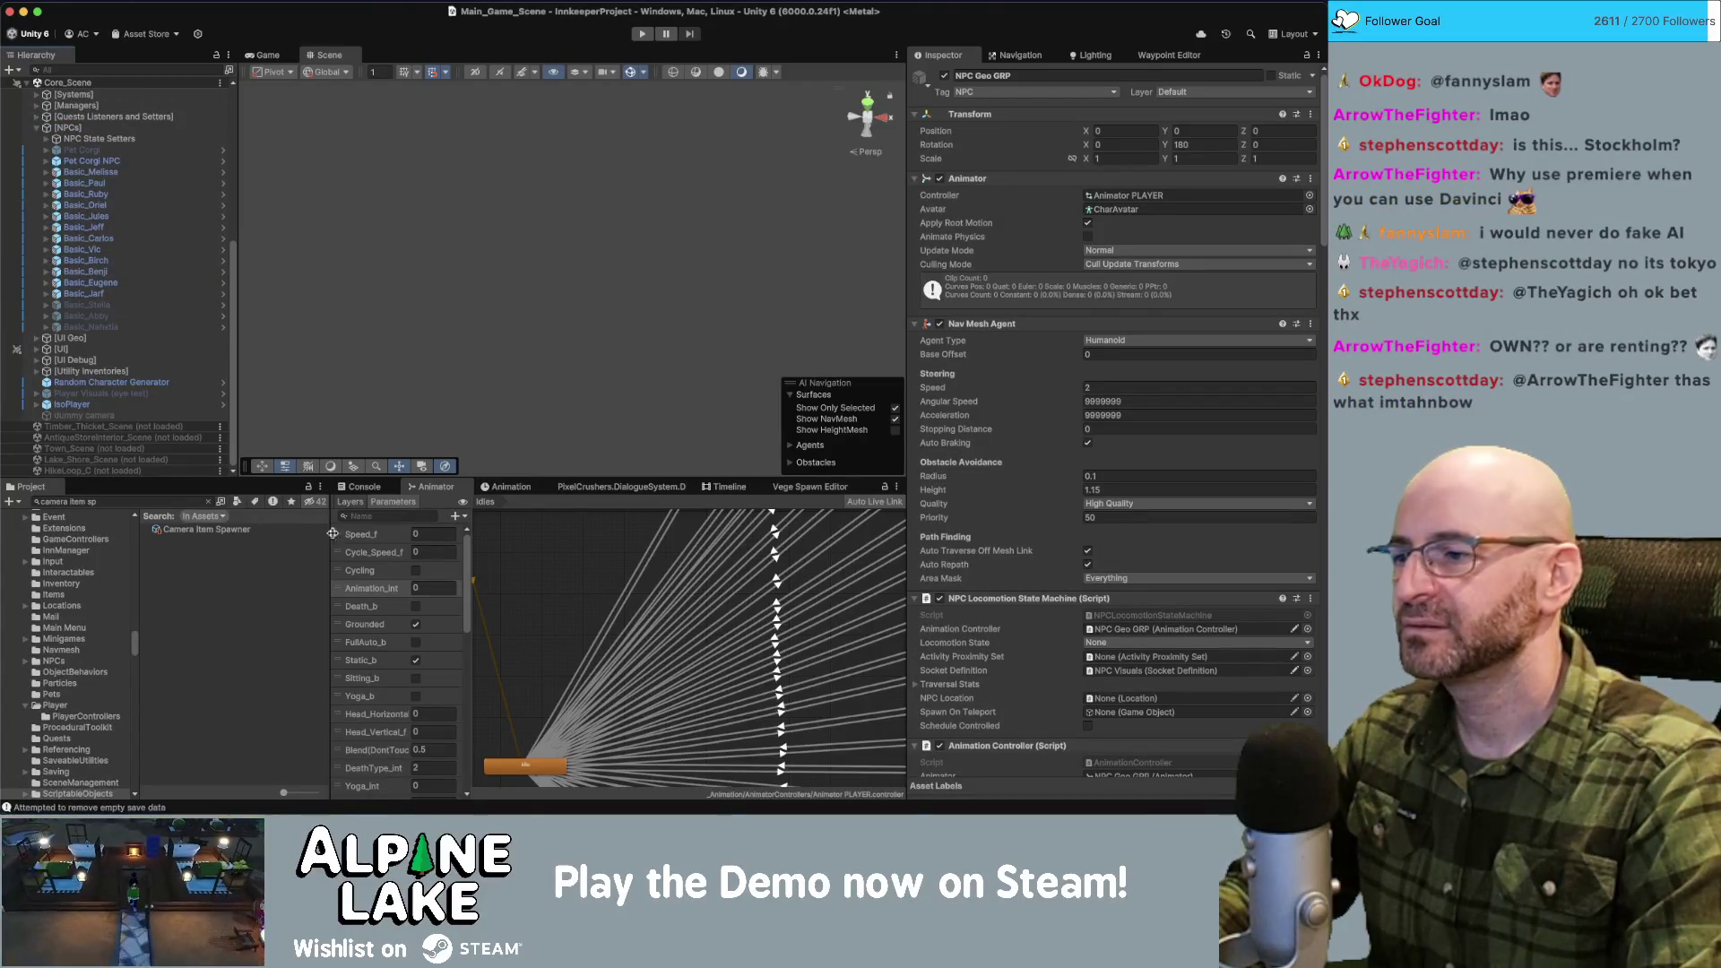
pyautogui.click(572, 576)
pyautogui.scroll(-5, 532, 607)
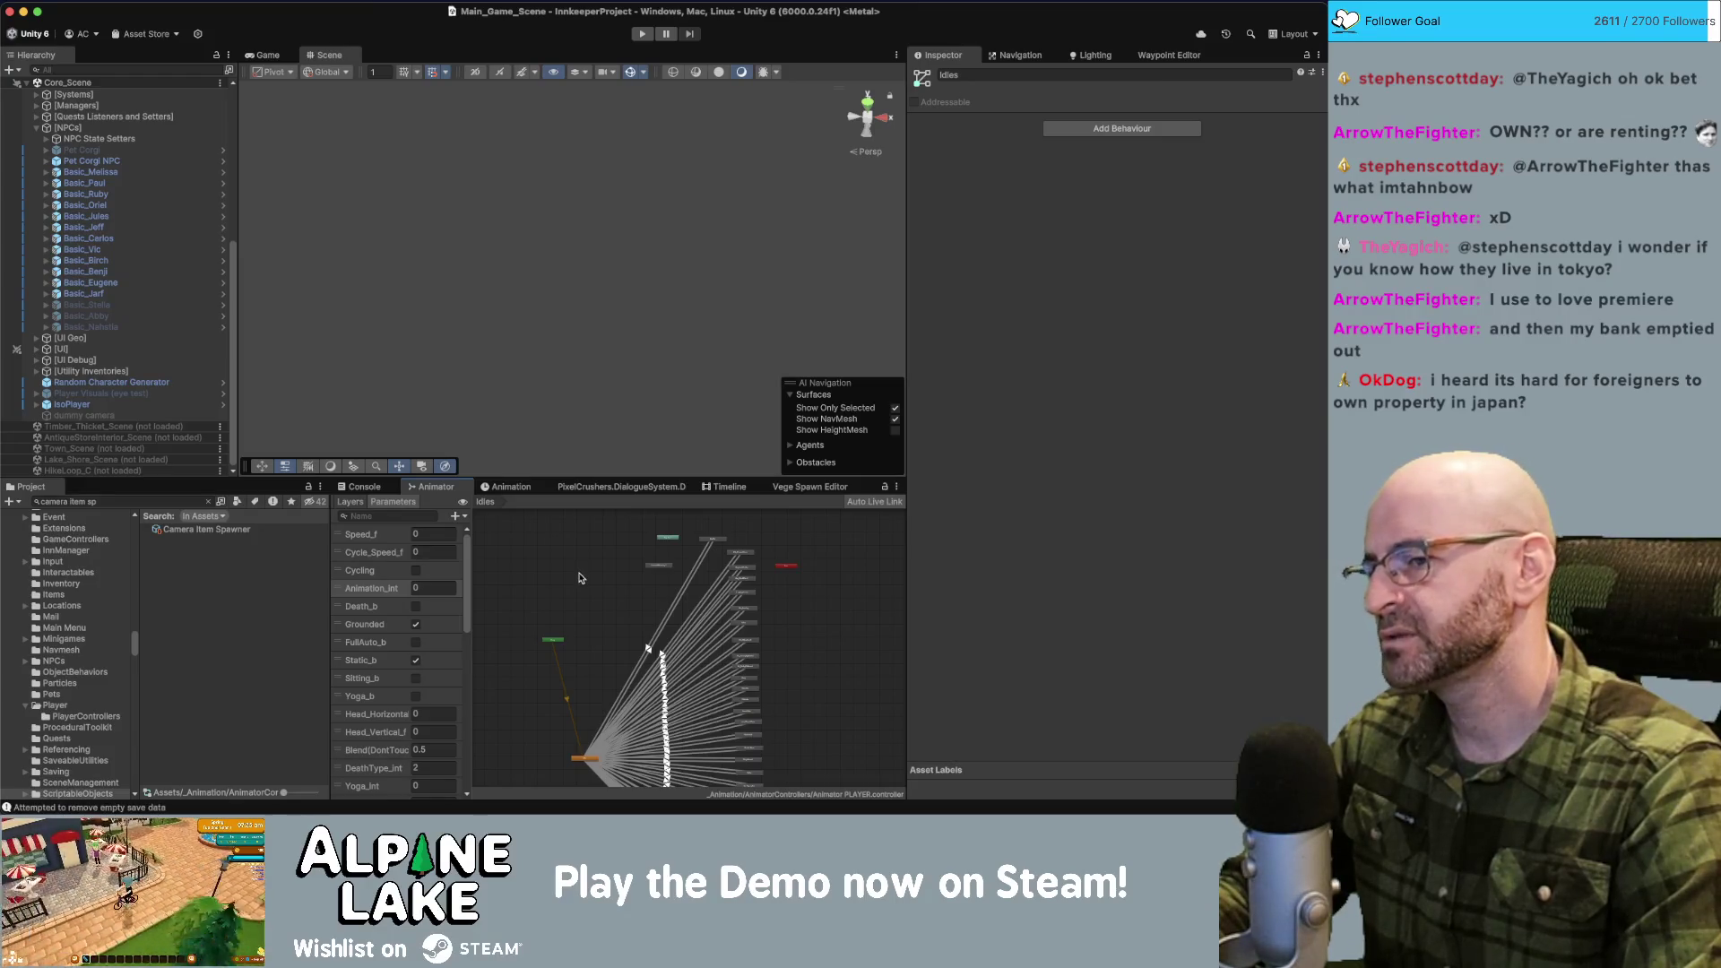
# Shift the green Idles state node slightly left and down, then collapse the NPCs group.
pyautogui.moveTo(554, 641); pyautogui.dragTo(572, 619)
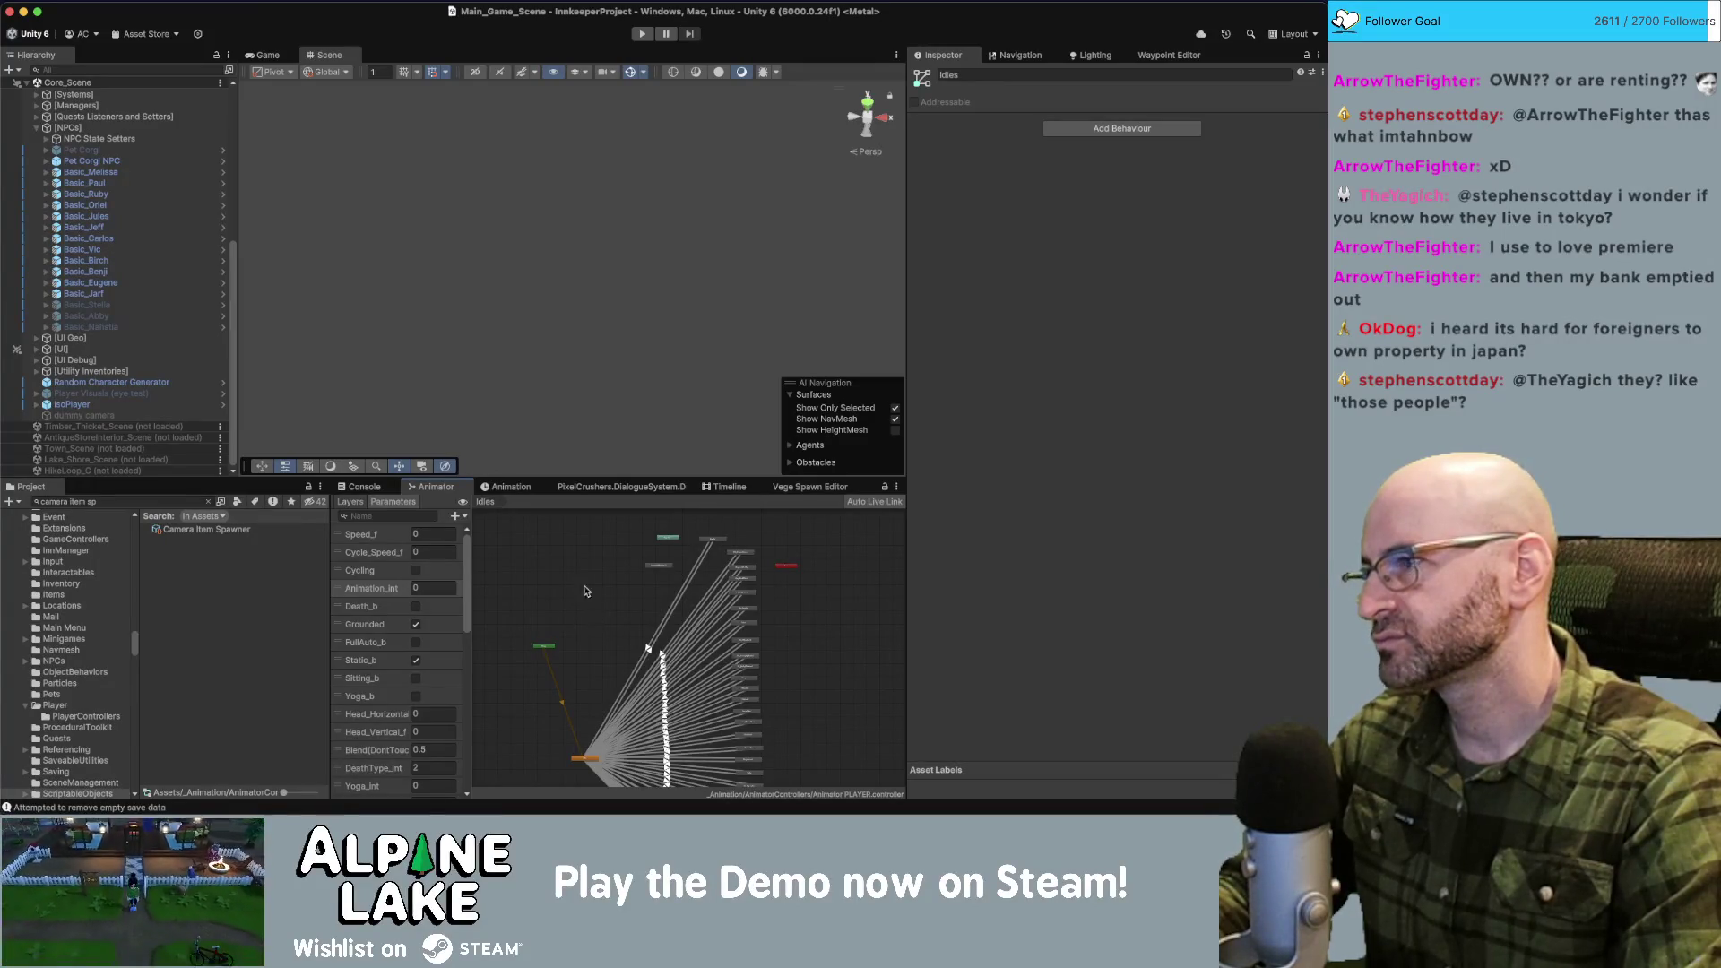
pyautogui.click(37, 128)
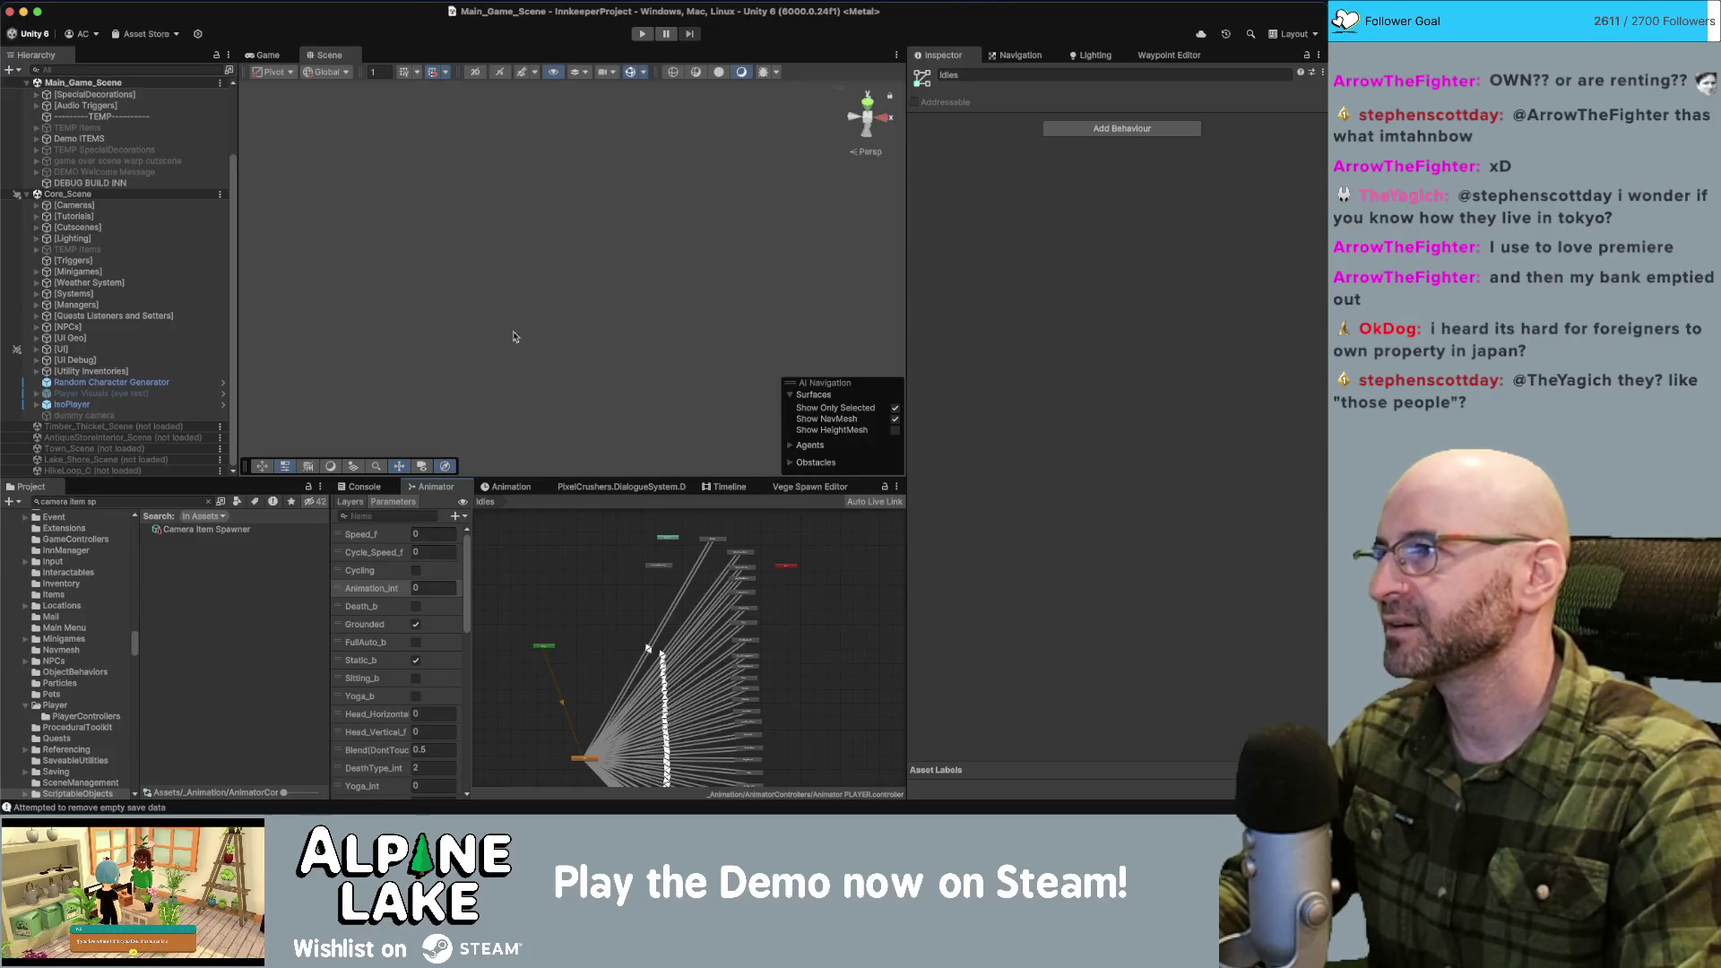
pyautogui.scroll(3, 143, 304)
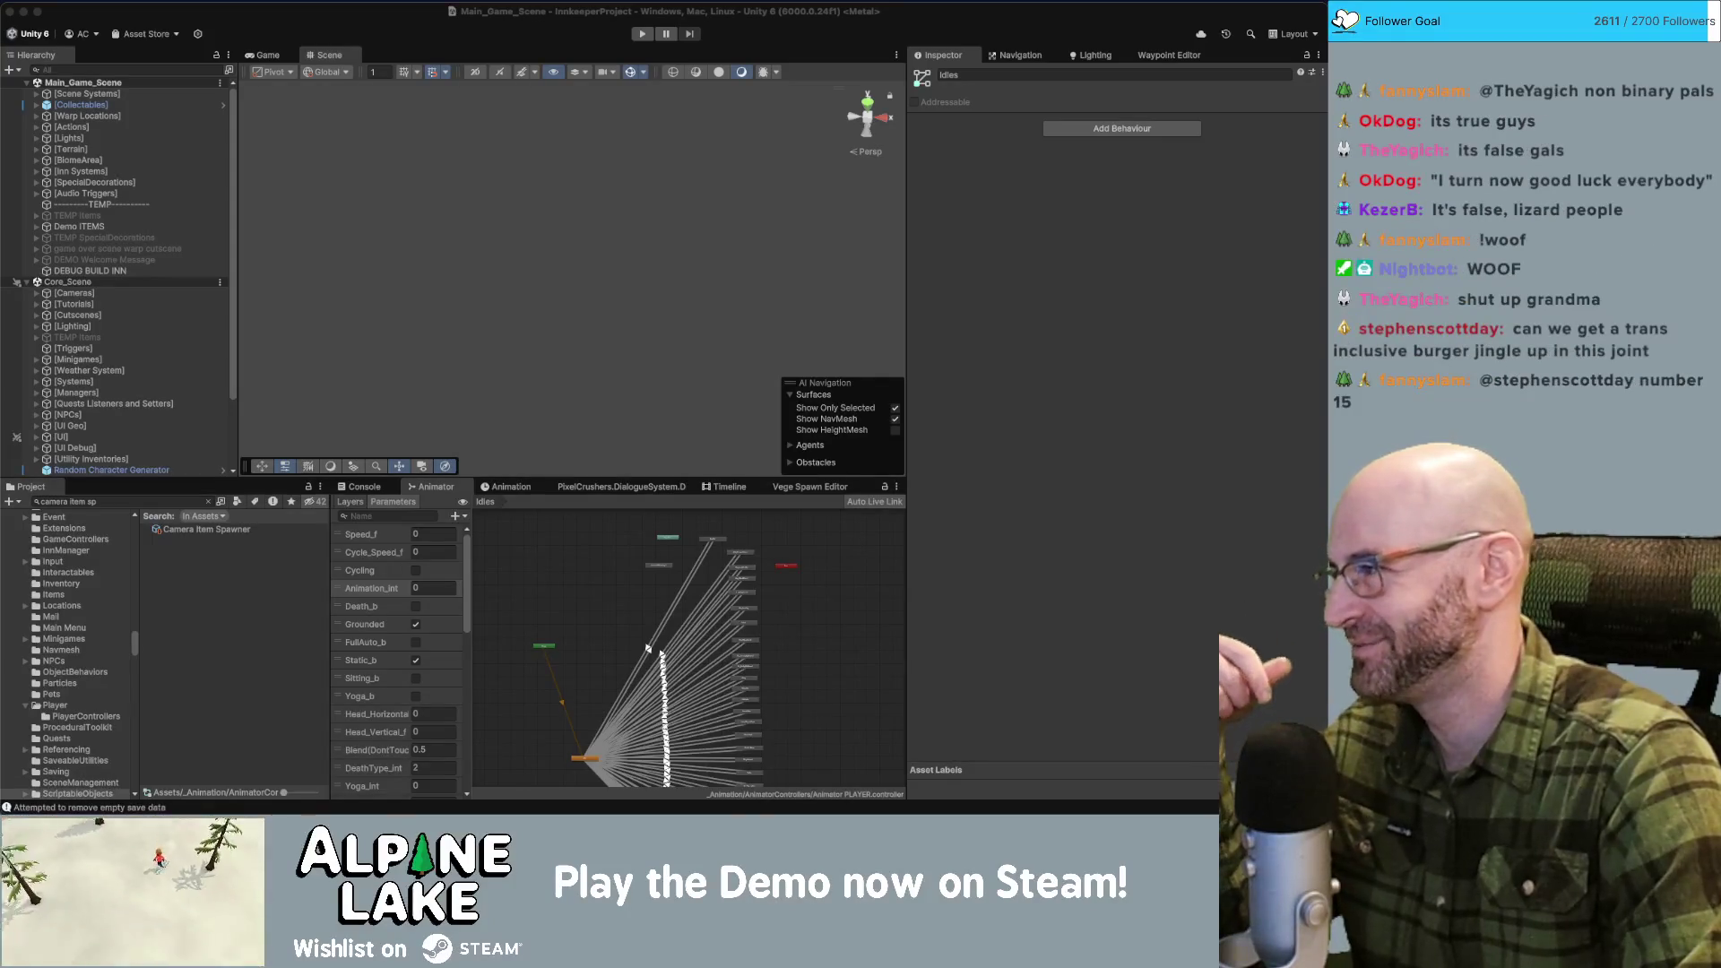
pyautogui.click(574, 594)
pyautogui.scroll(-5, 592, 601)
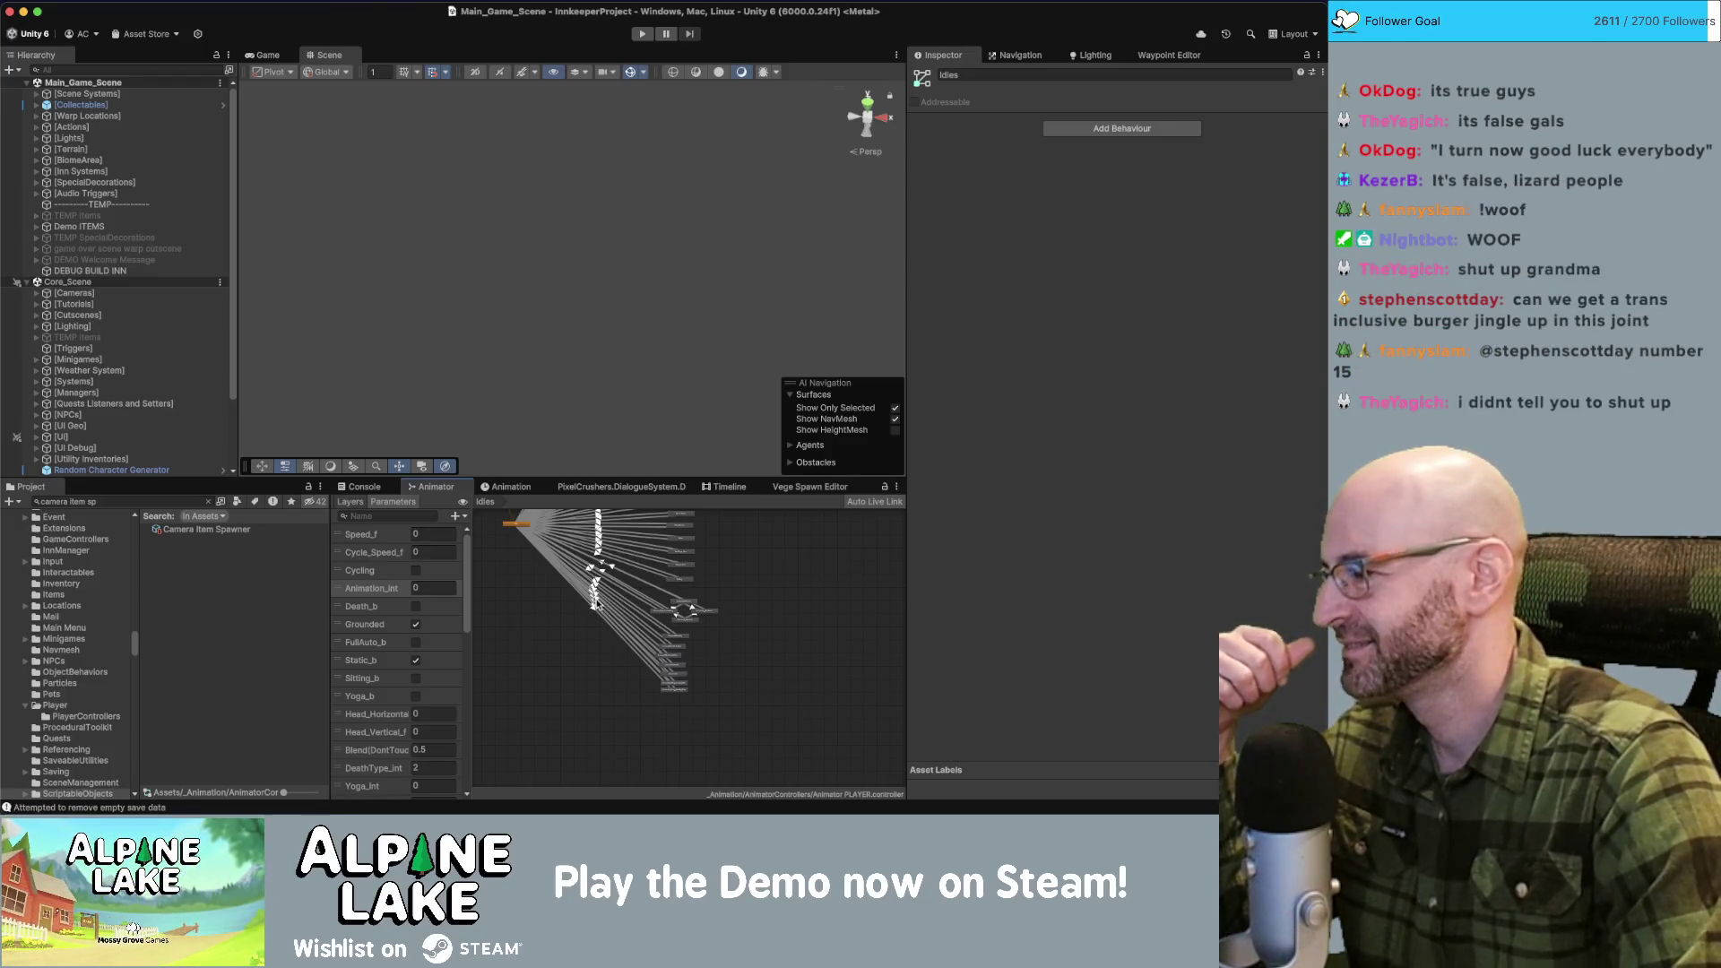
pyautogui.scroll(5, 699, 623)
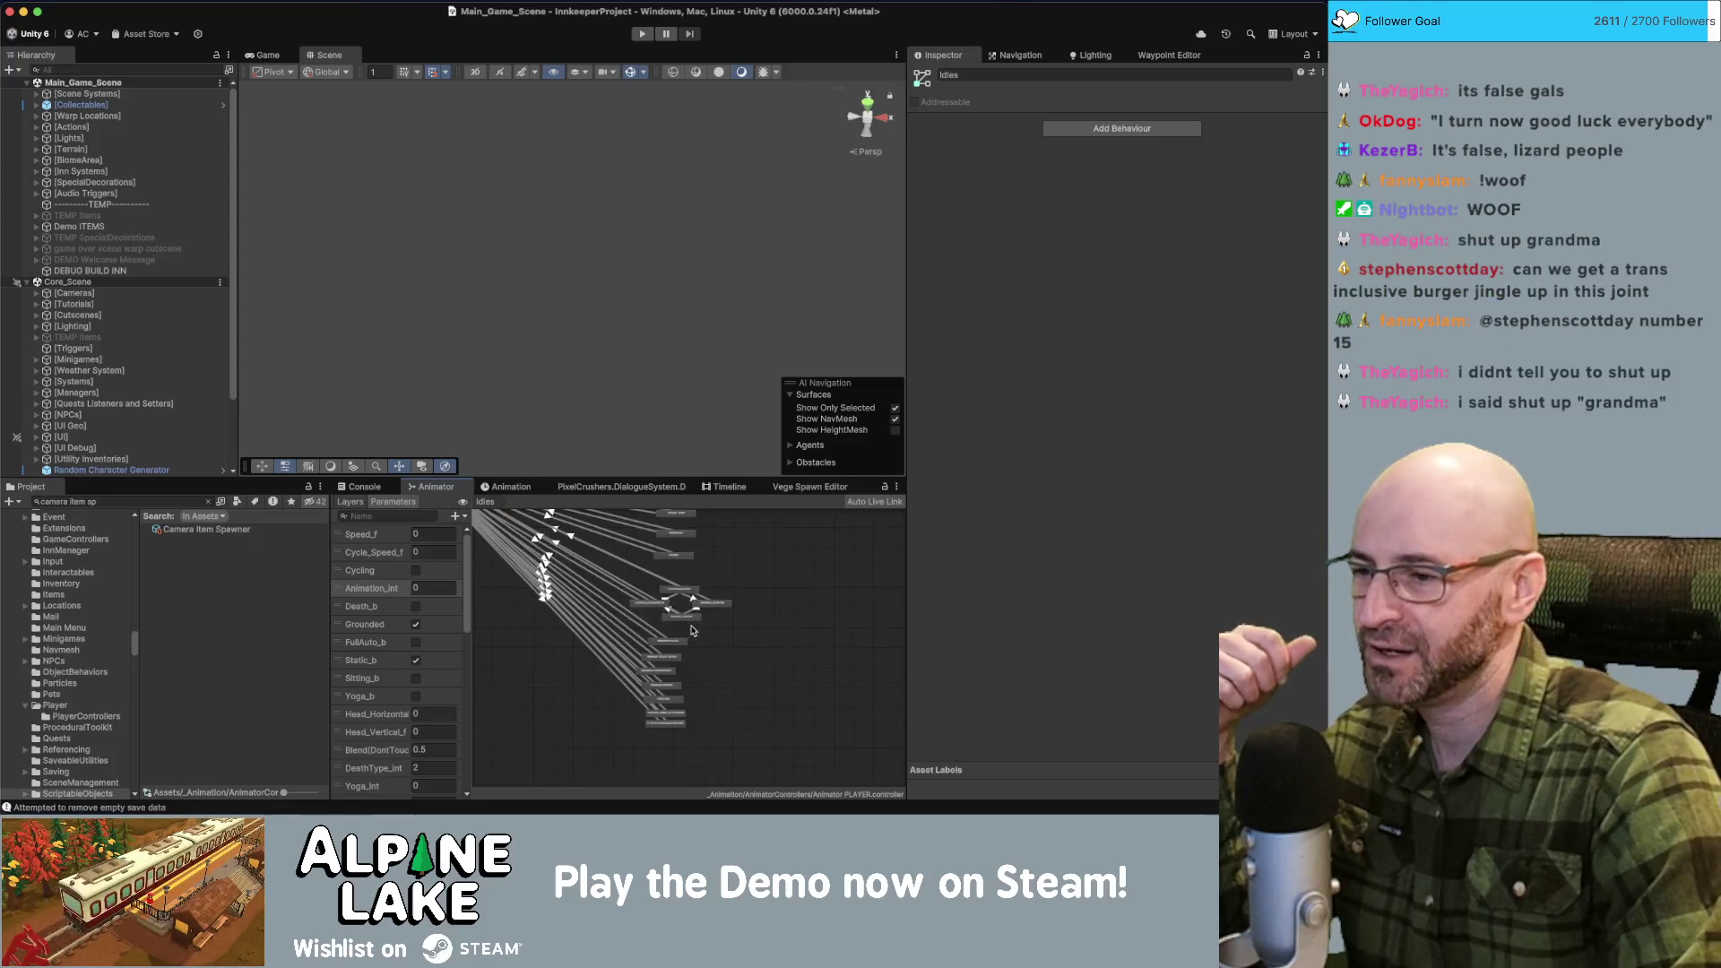
pyautogui.scroll(3, 708, 619)
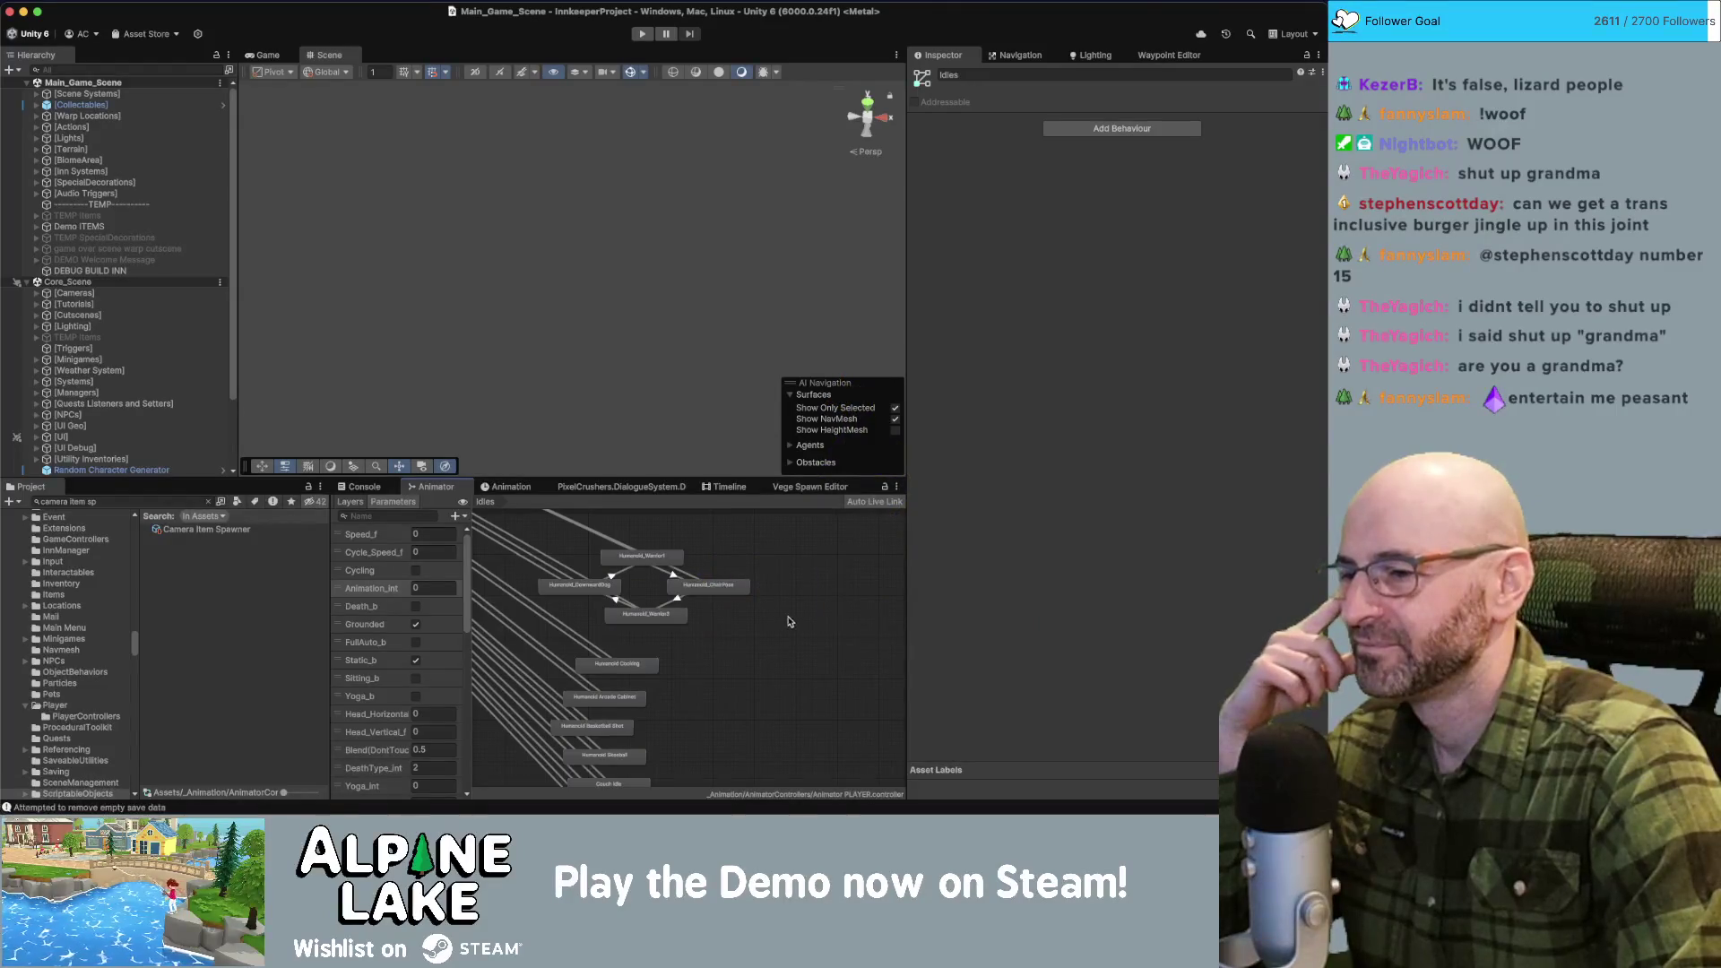
pyautogui.moveTo(788, 623); pyautogui.dragTo(787, 647)
pyautogui.scroll(-3, 777, 659)
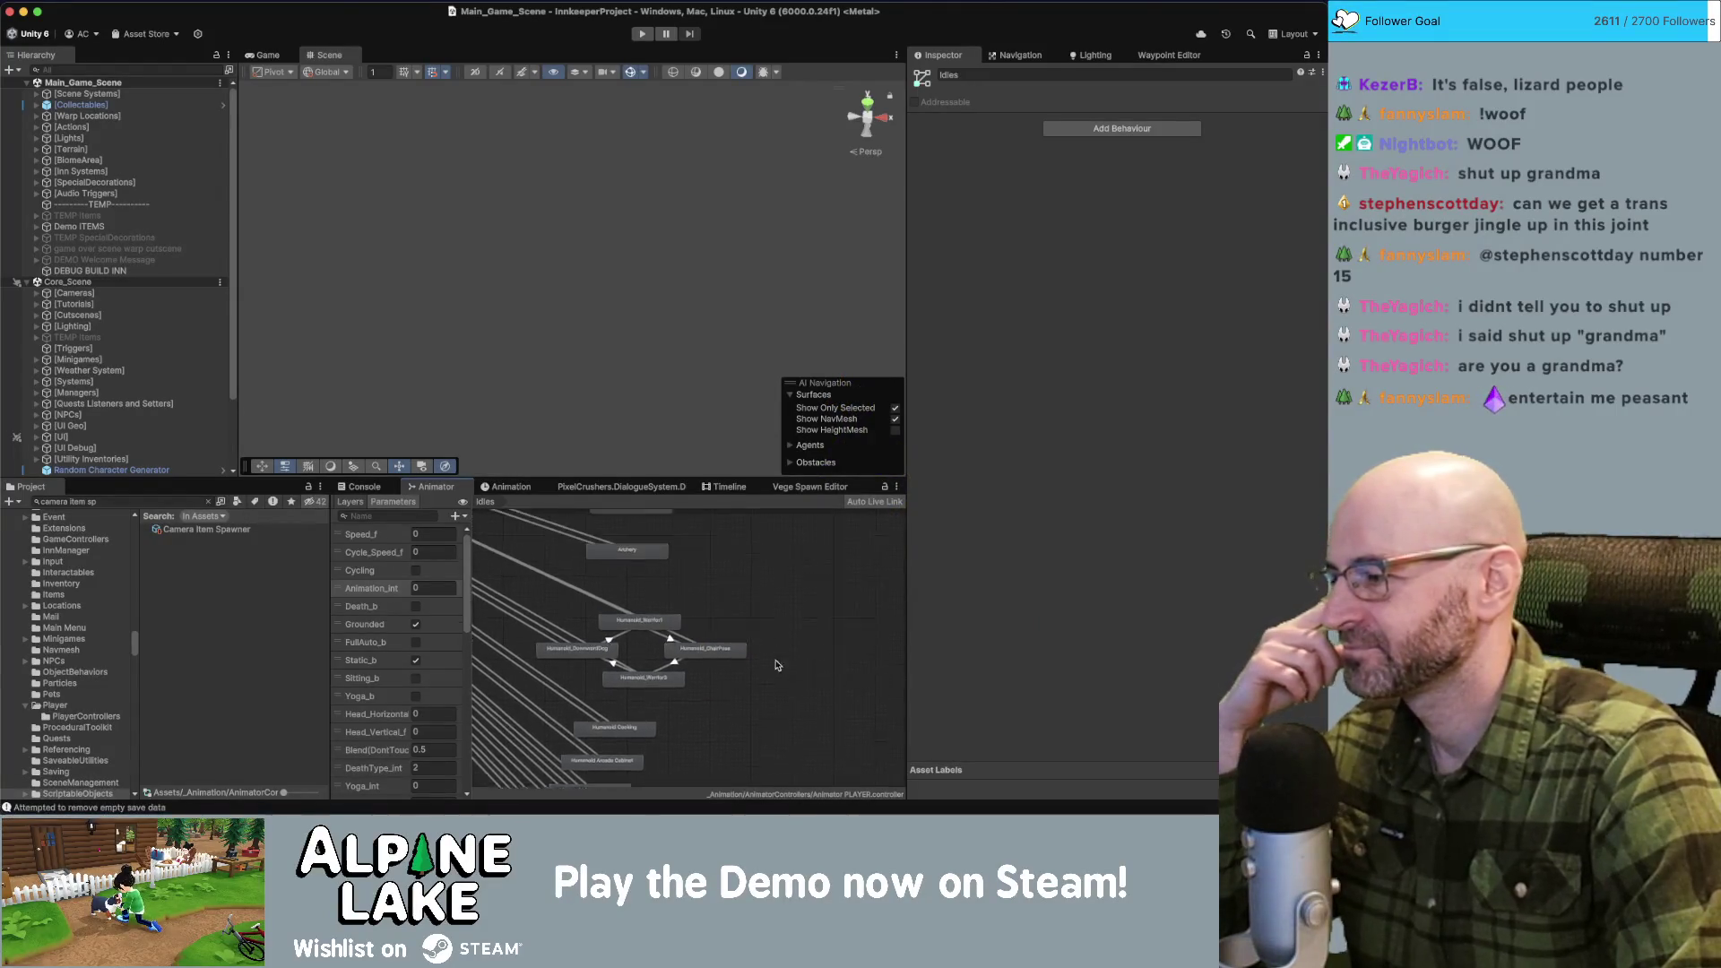
pyautogui.scroll(5, 772, 663)
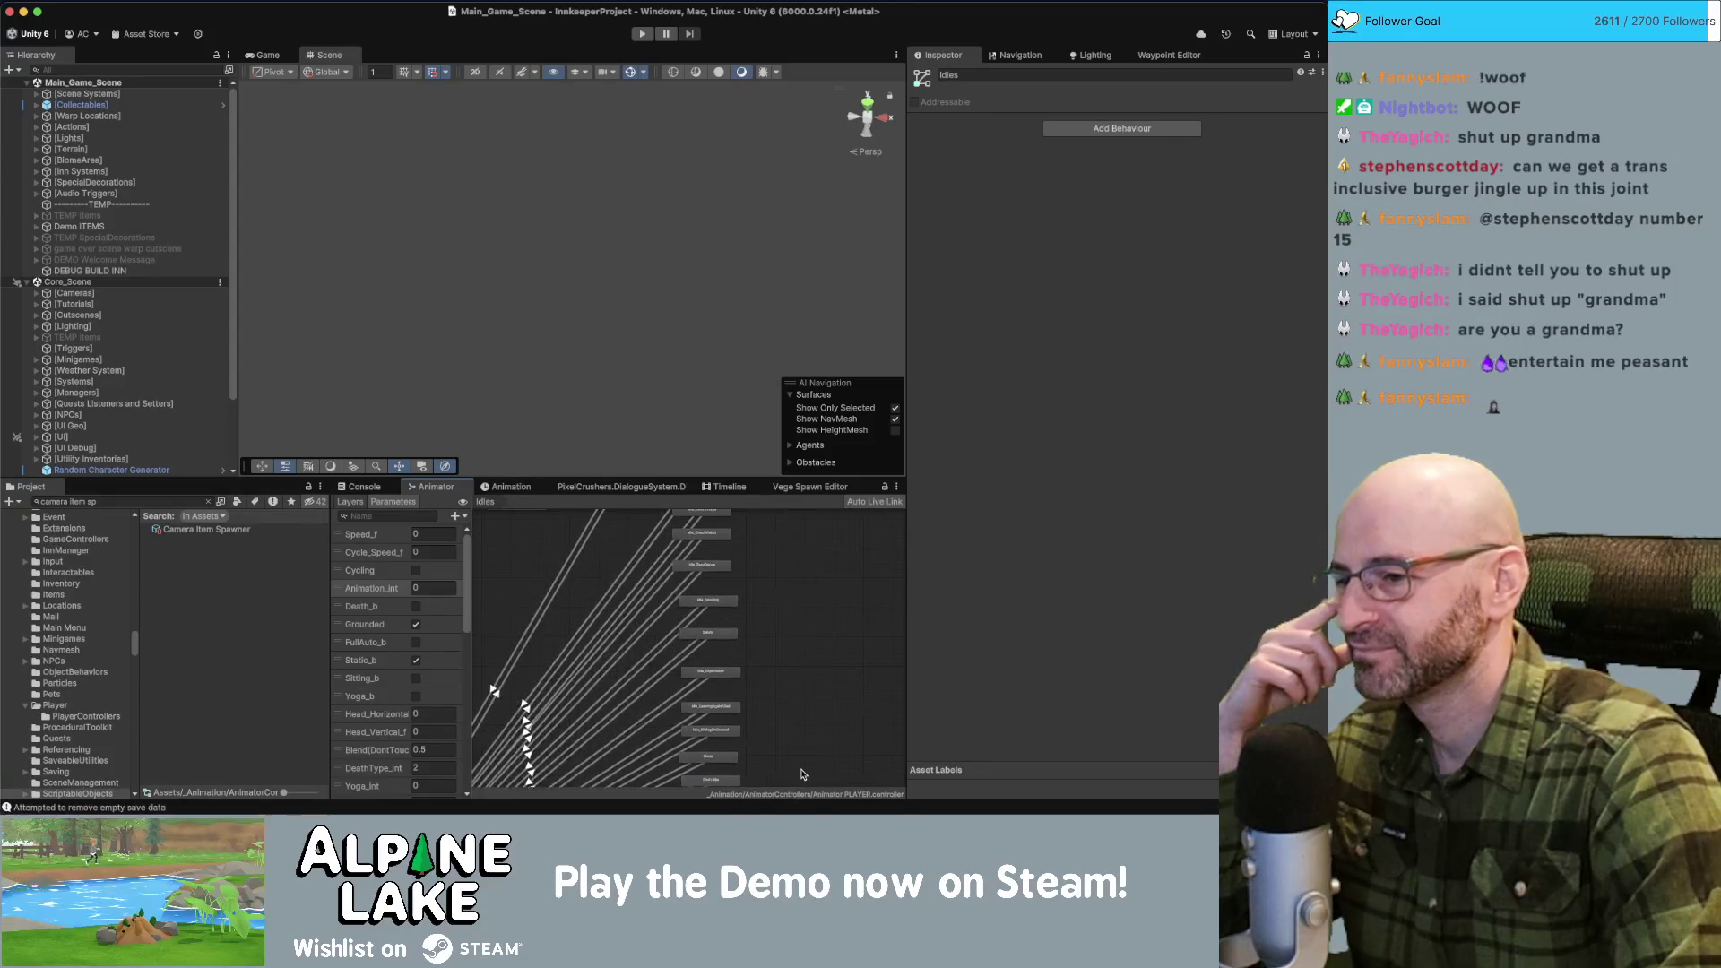
pyautogui.scroll(-5, 801, 622)
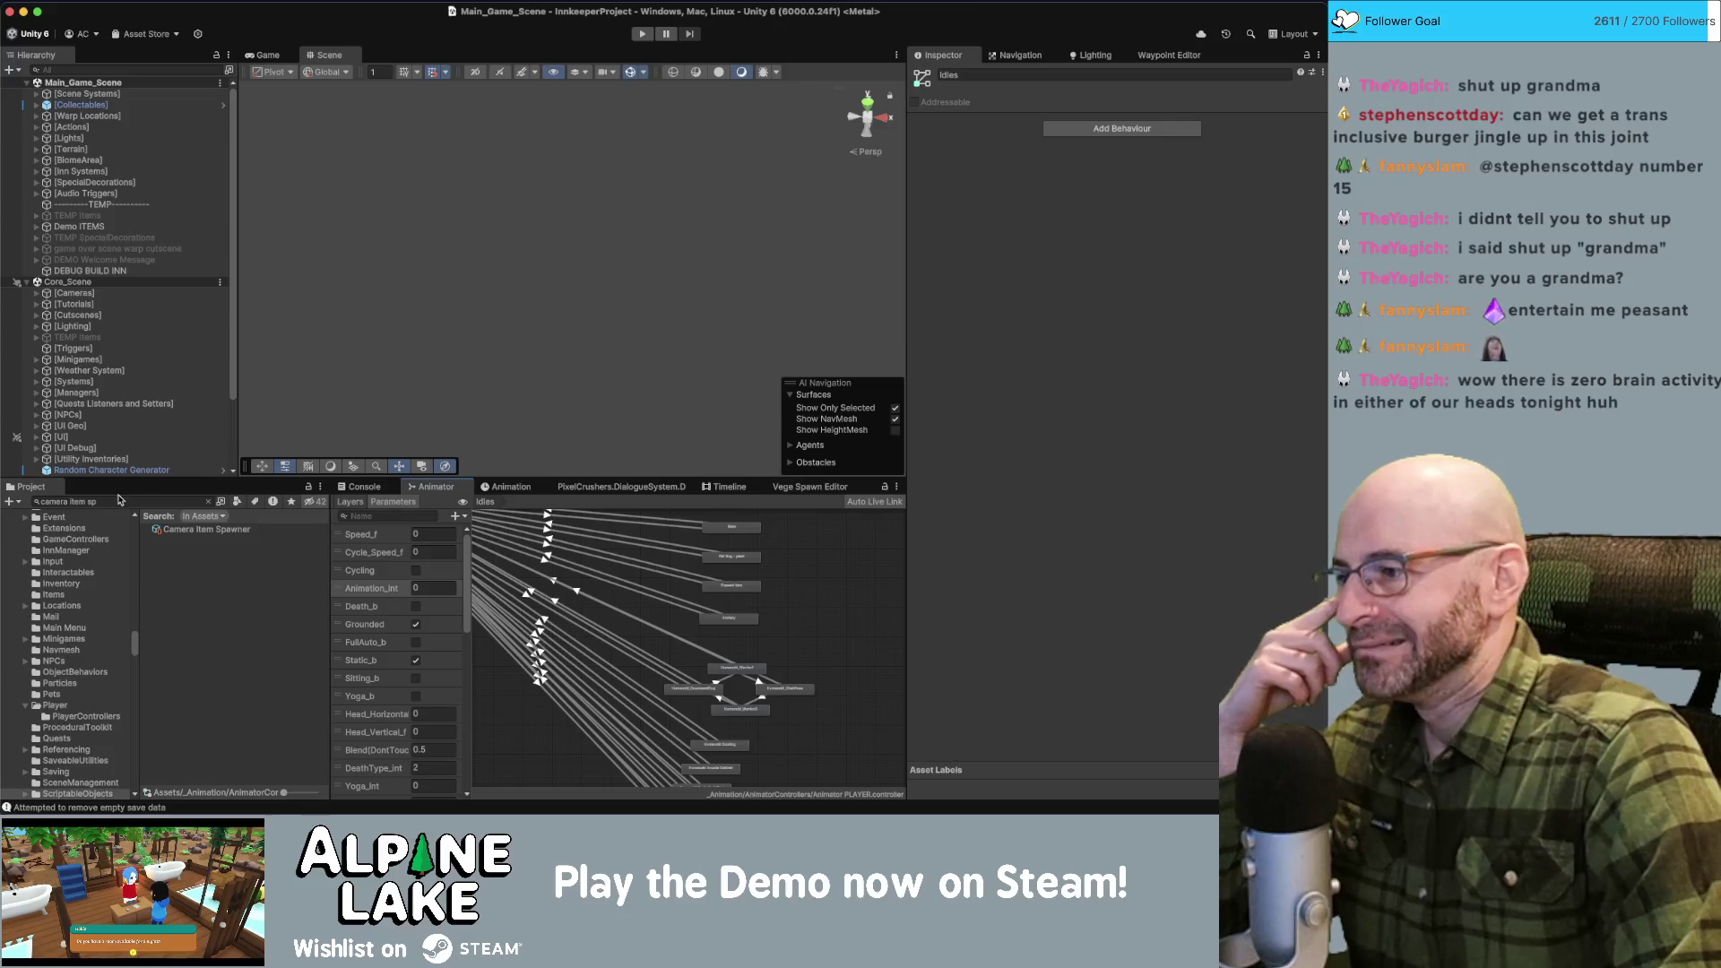
pyautogui.hotkey('alt', 'shift', 'Left')
pyautogui.hotkey('alt', 'shift', 'Left')
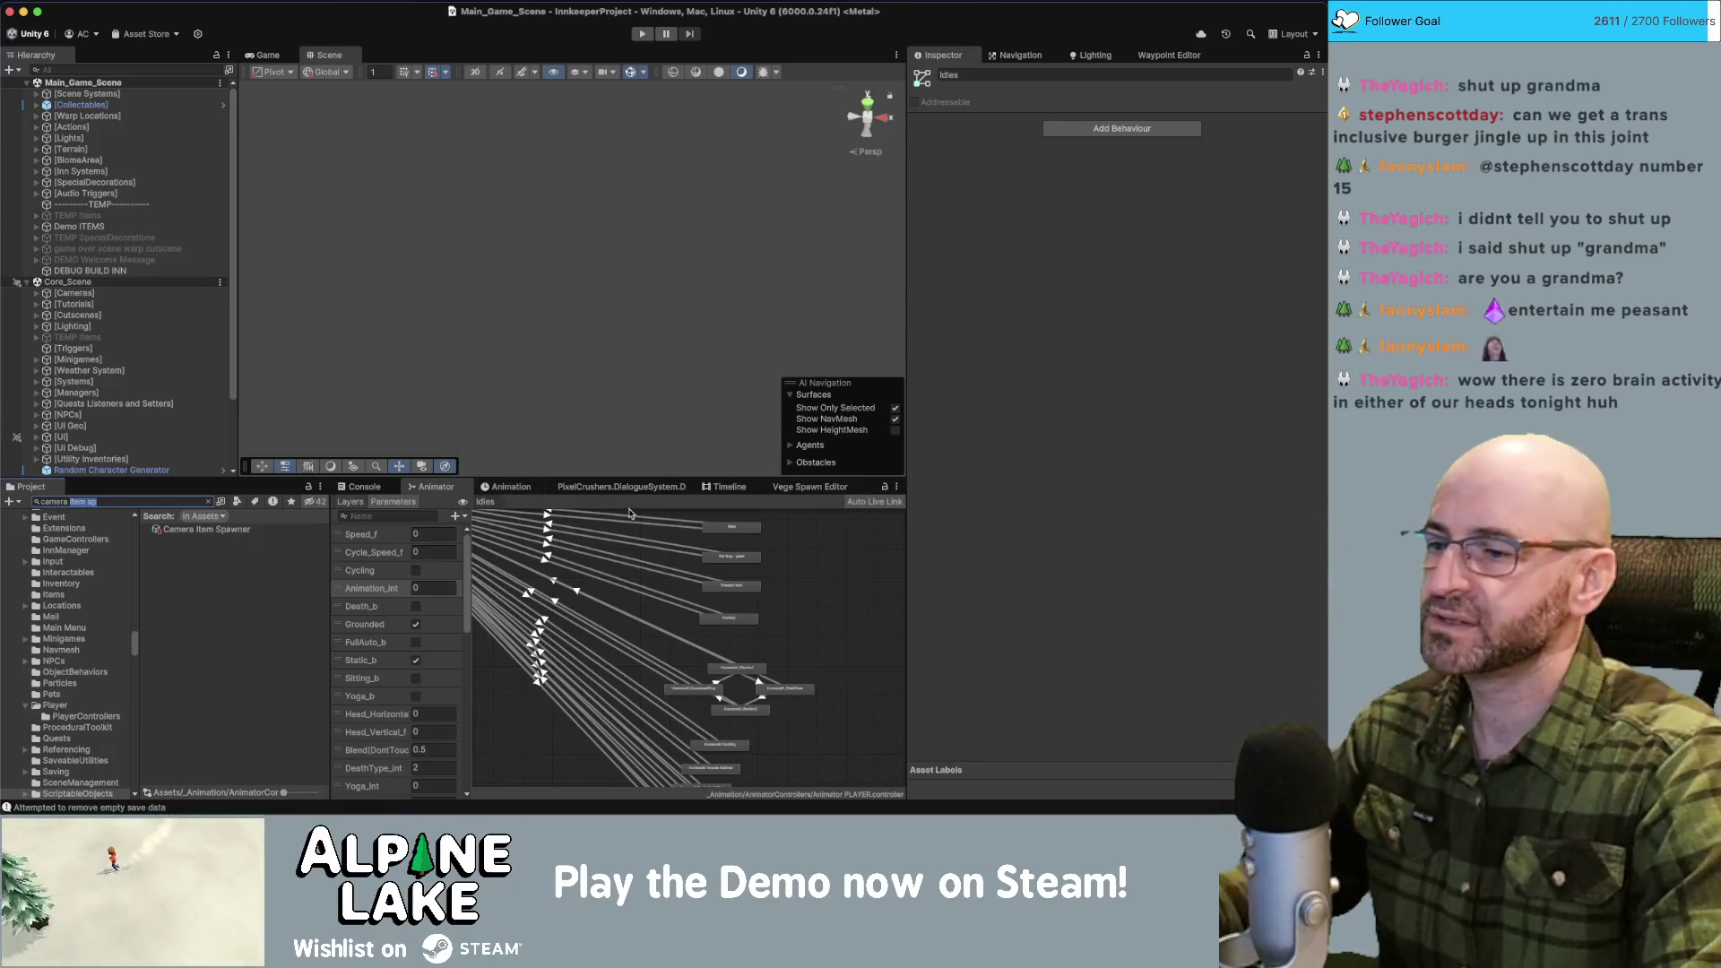
pyautogui.click(475, 586)
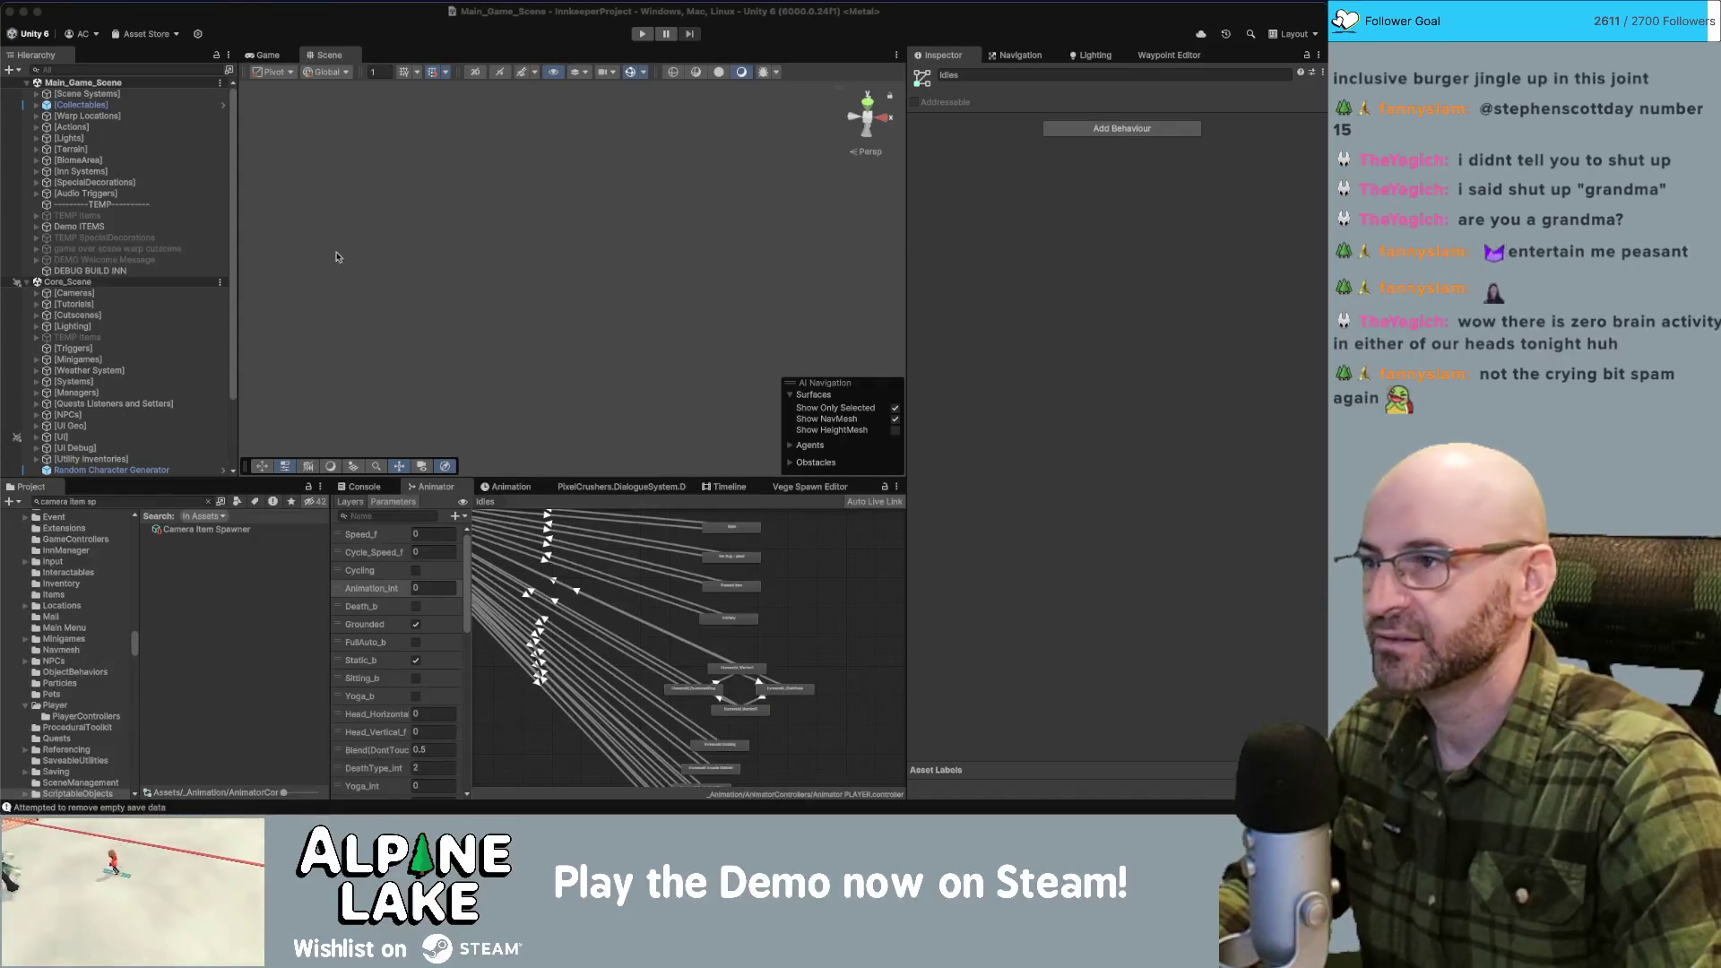
pyautogui.click(847, 641)
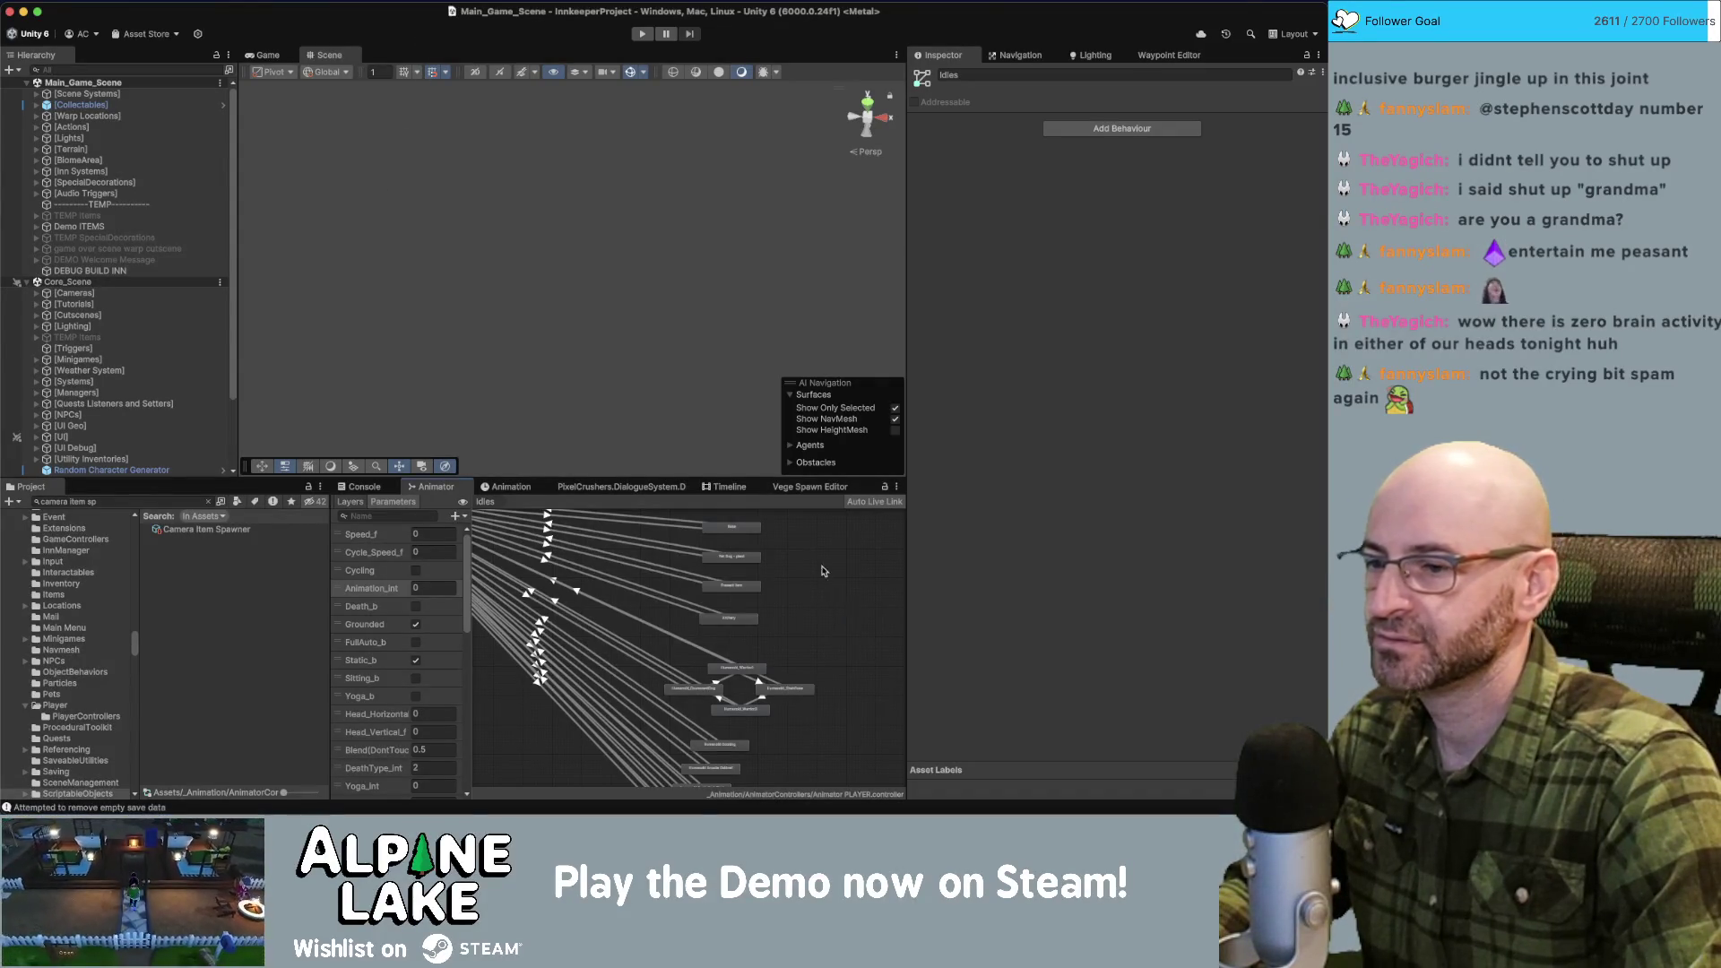
pyautogui.scroll(-3, 830, 614)
pyautogui.scroll(5, 830, 623)
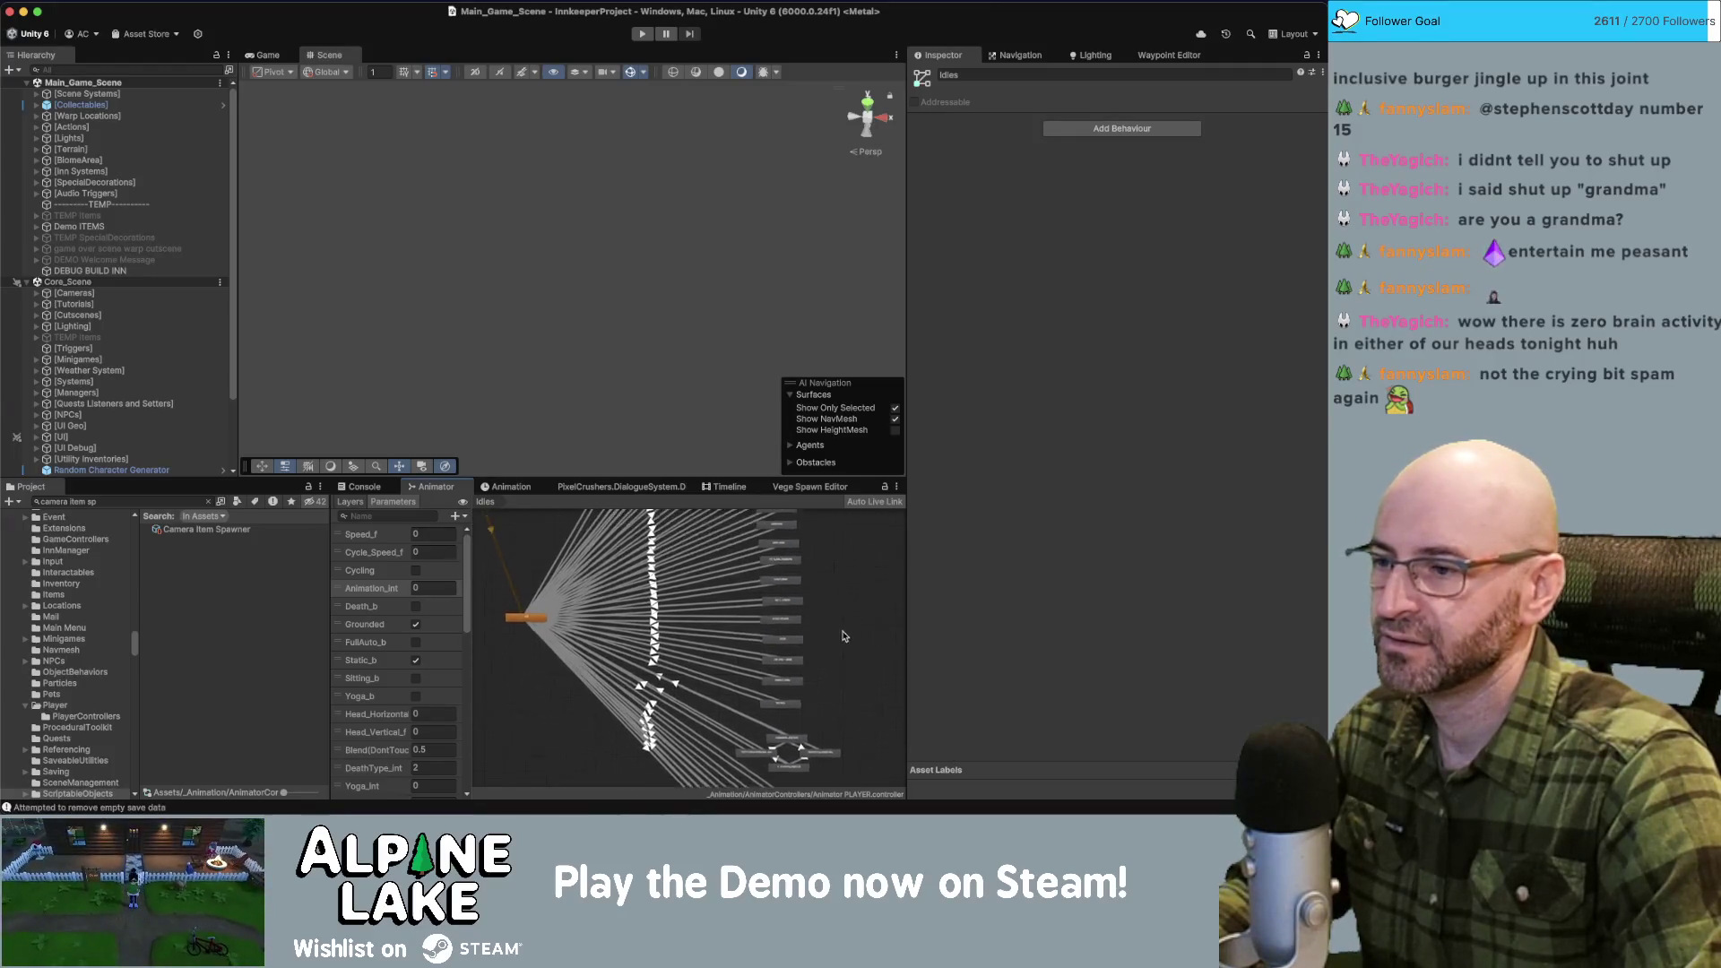
pyautogui.scroll(-2, 858, 642)
pyautogui.scroll(-2, 858, 617)
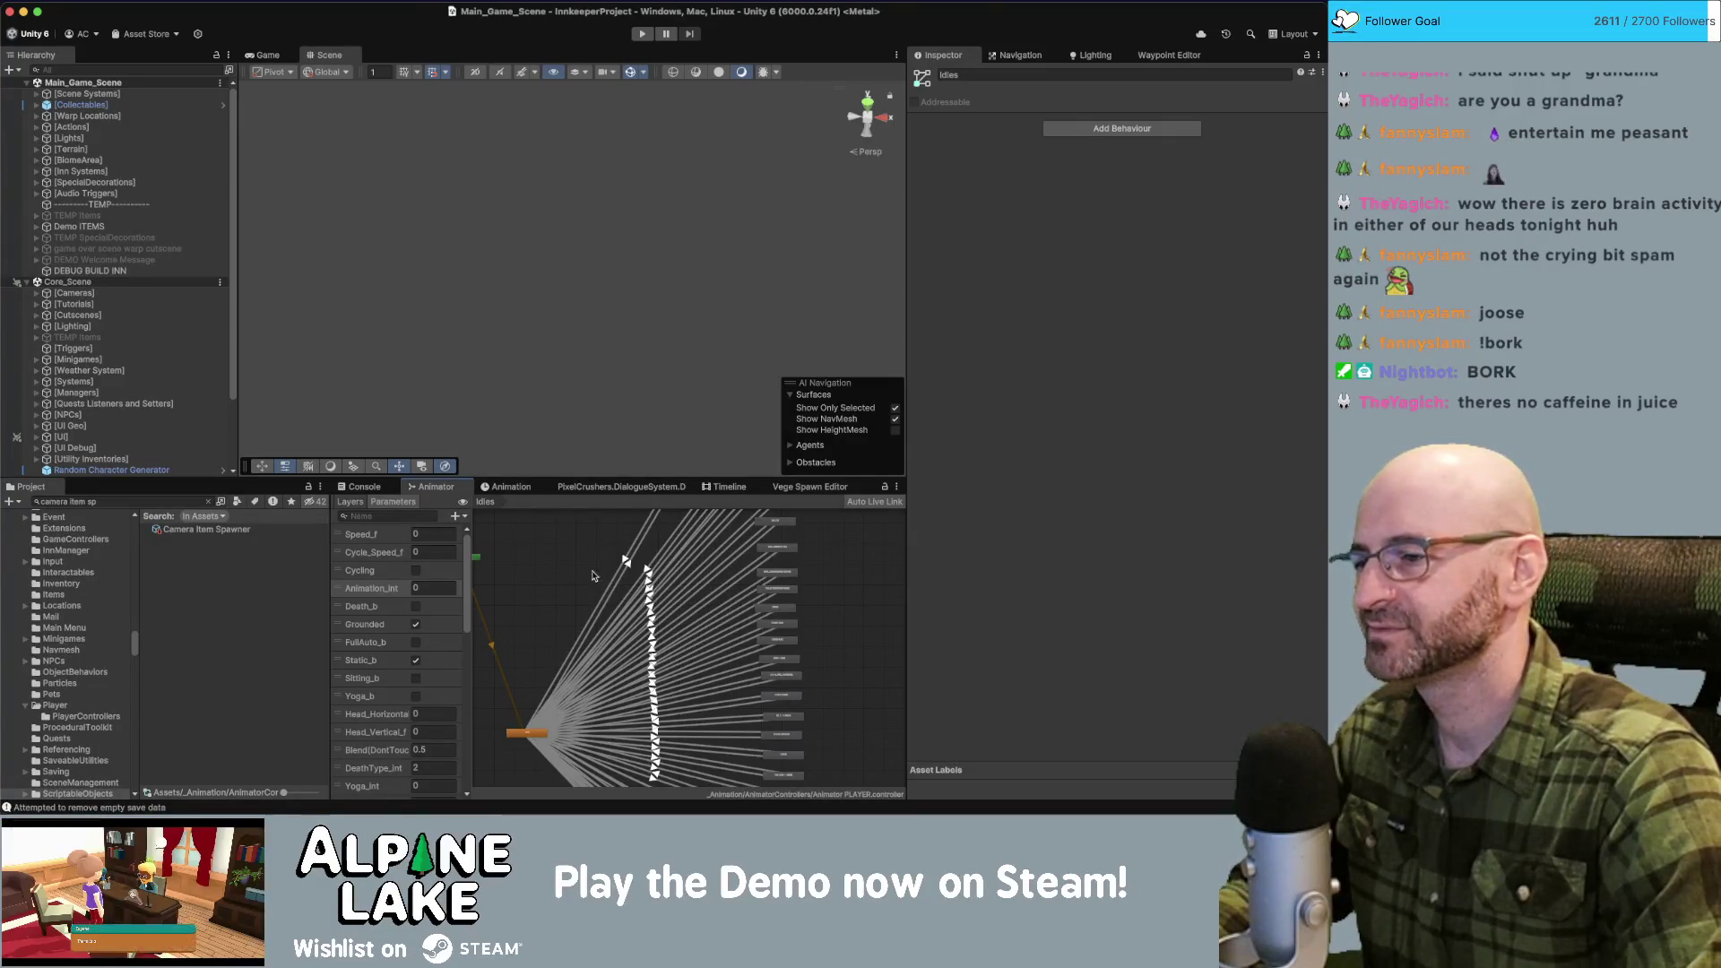
pyautogui.moveTo(574, 562); pyautogui.dragTo(591, 610)
pyautogui.scroll(3, 591, 627)
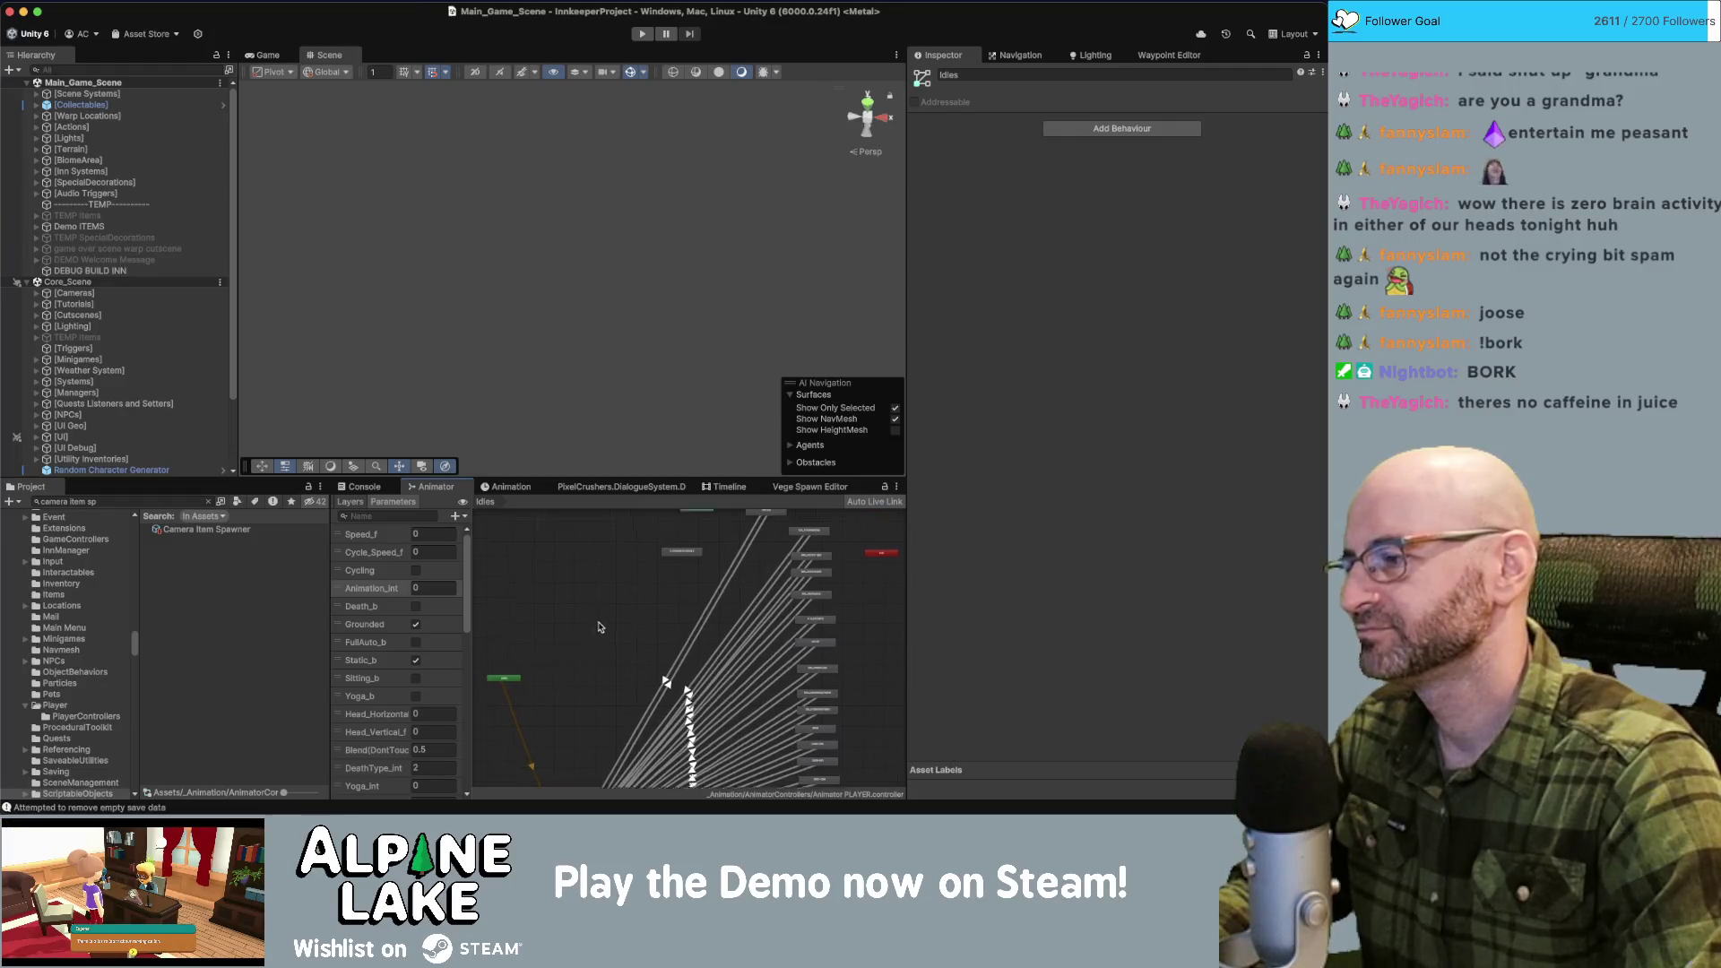
pyautogui.scroll(3, 631, 668)
pyautogui.scroll(1, 618, 591)
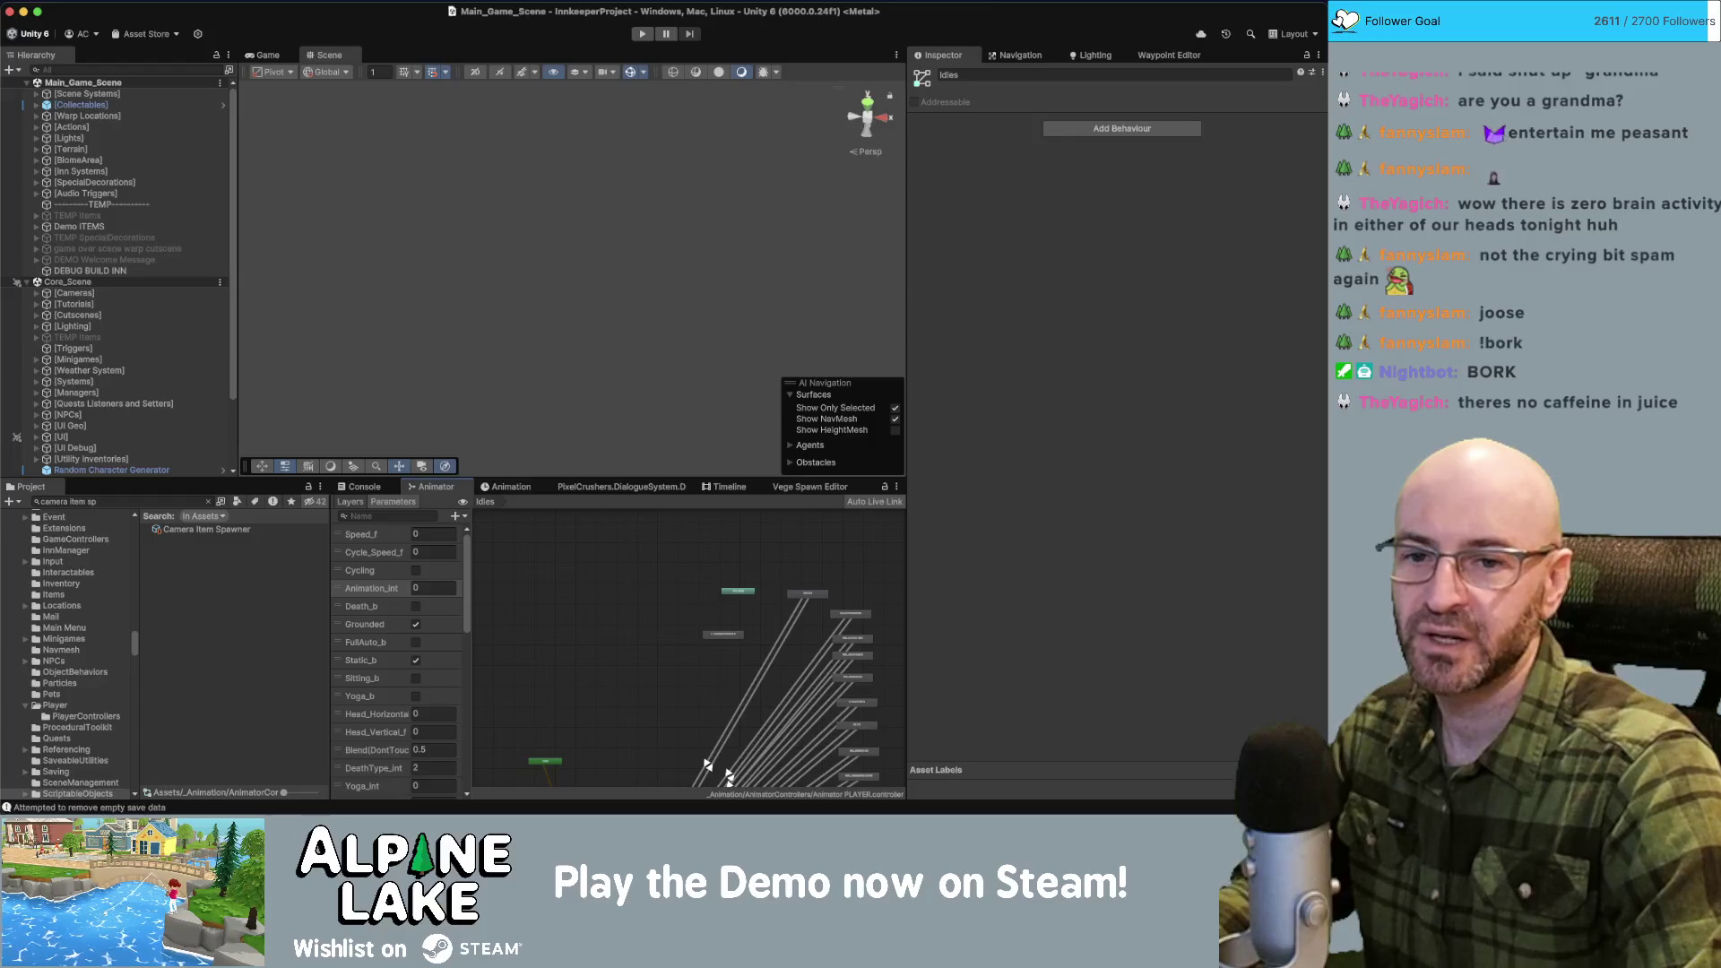
pyautogui.press('super+Tab')
# Pan the Innkeep Miro board to the Application For Success card, then return to Unity.
pyautogui.click(192, 46)
pyautogui.hscroll(5, 653, 356)
pyautogui.scroll(3, 577, 366)
pyautogui.hscroll(-5, 666, 406)
pyautogui.hscroll(-2, 666, 405)
pyautogui.scroll(5, 690, 358)
pyautogui.scroll(-2, 681, 322)
pyautogui.scroll(5, 543, 394)
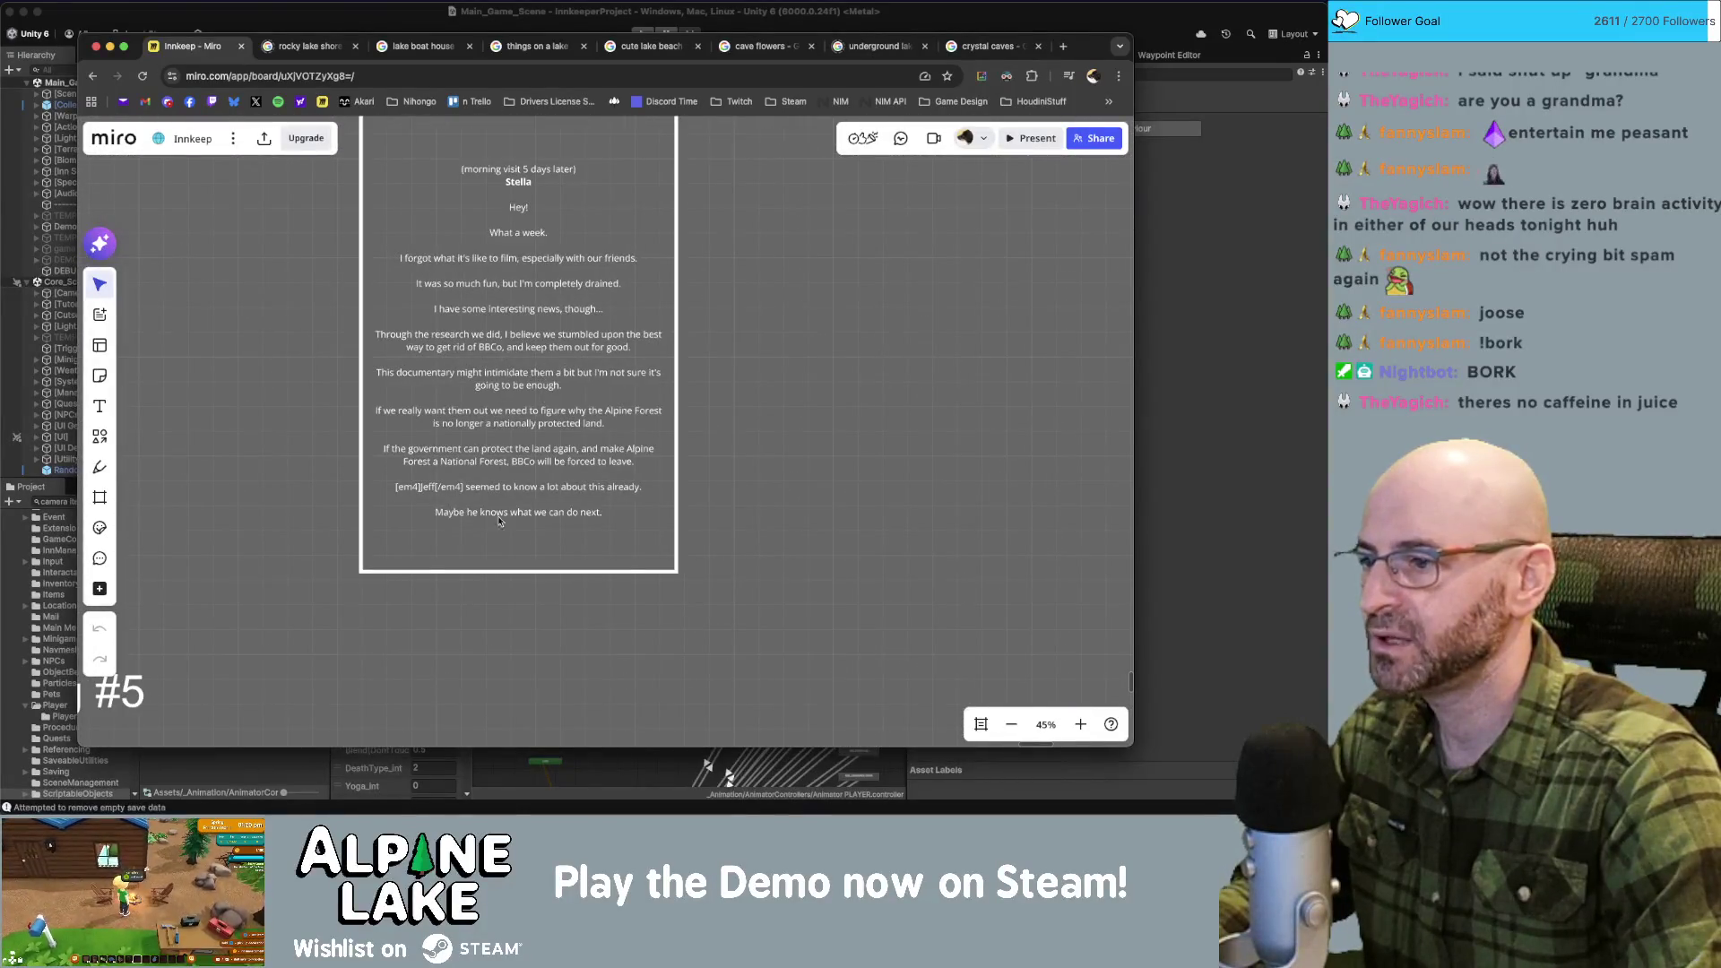
pyautogui.scroll(5, 737, 396)
pyautogui.scroll(-3, 627, 448)
pyautogui.hscroll(-3, 560, 508)
pyautogui.scroll(3, 560, 508)
pyautogui.hscroll(3, 560, 508)
pyautogui.scroll(-2, 534, 612)
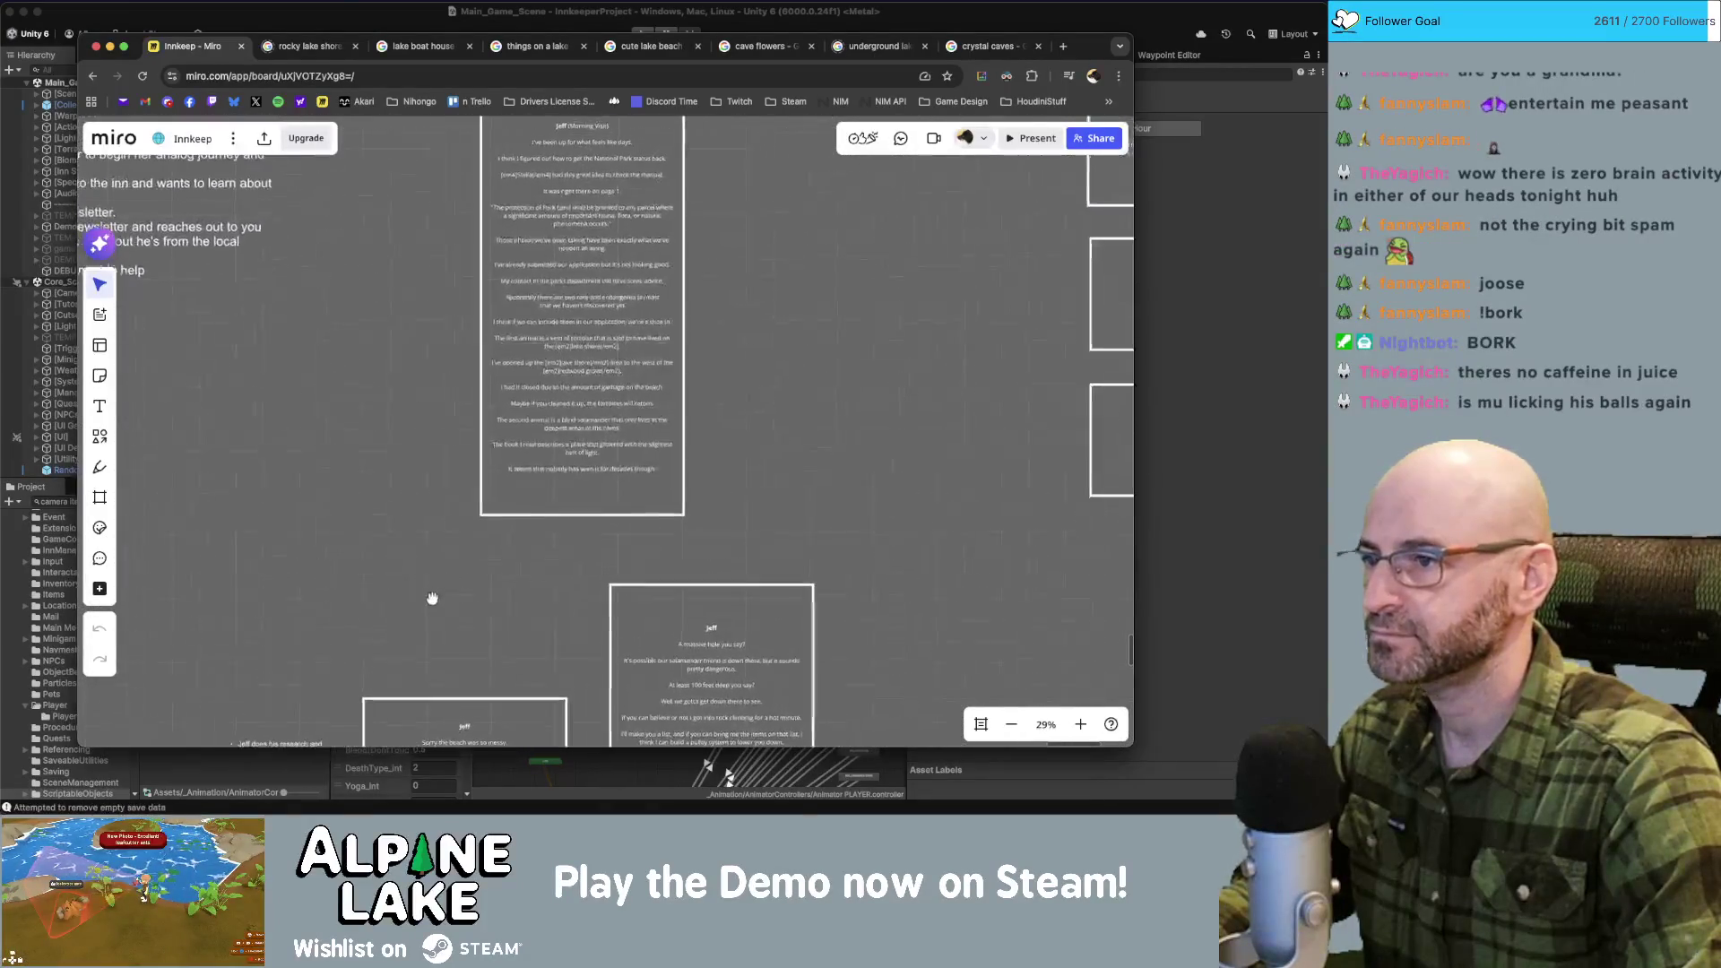
pyautogui.click(265, 22)
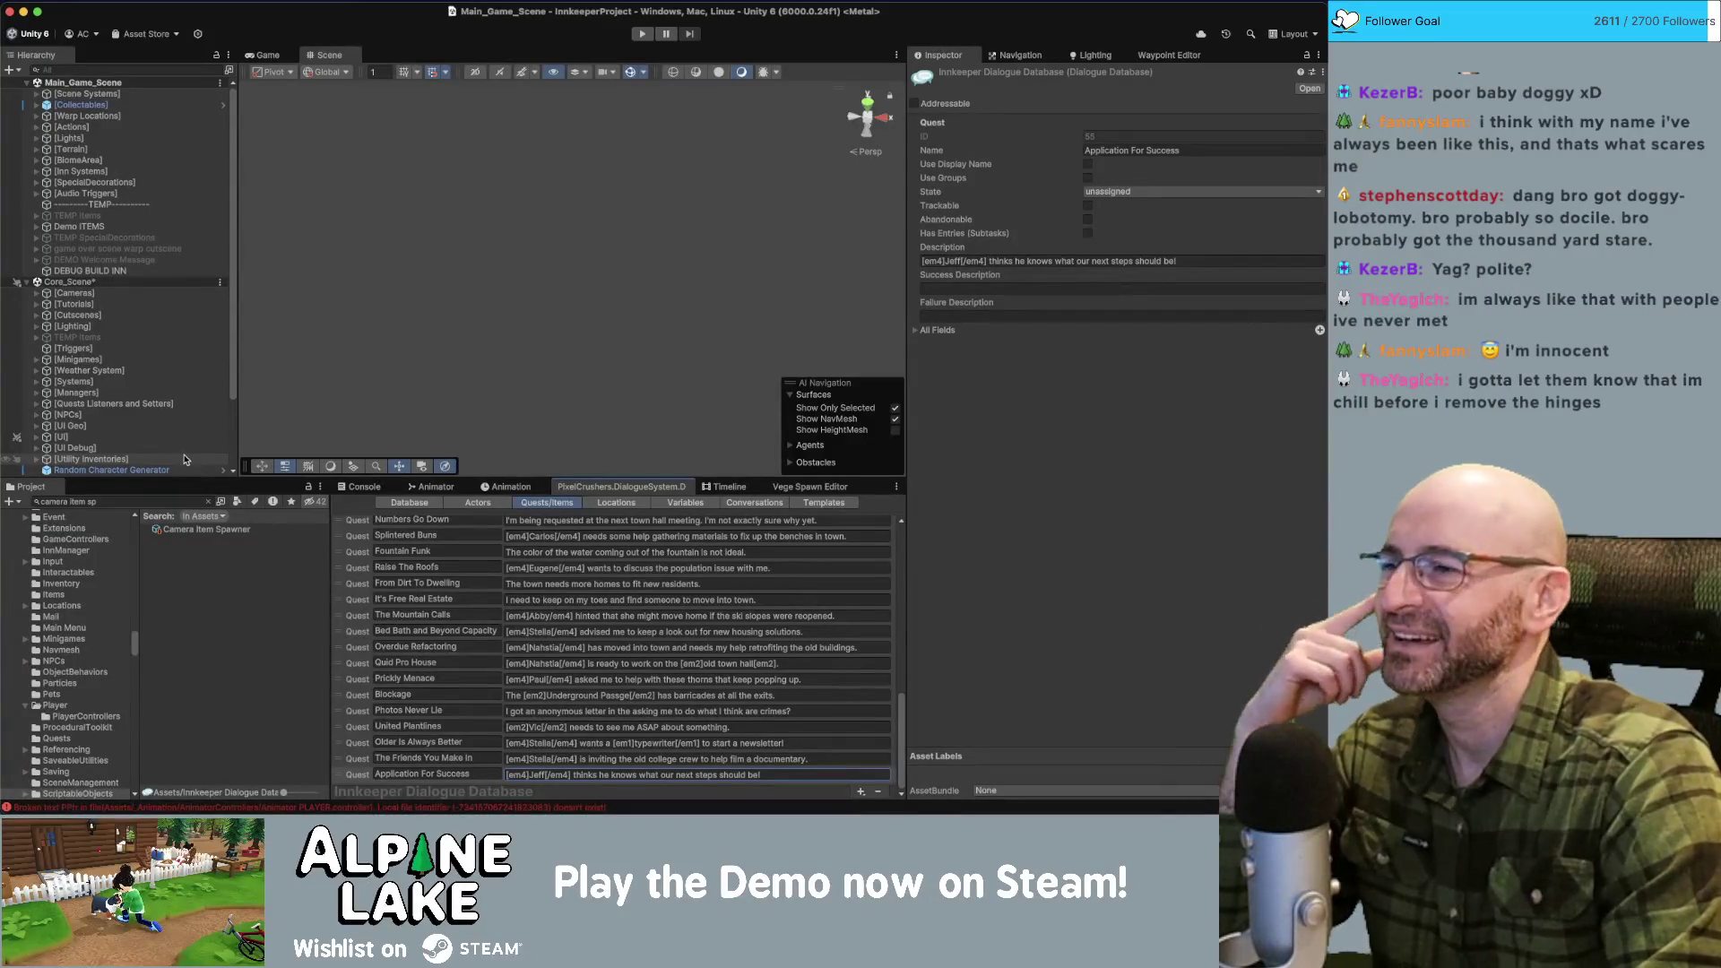
# End the Application For Success description with '...how to get the park protected again.'.
pyautogui.click(198, 536)
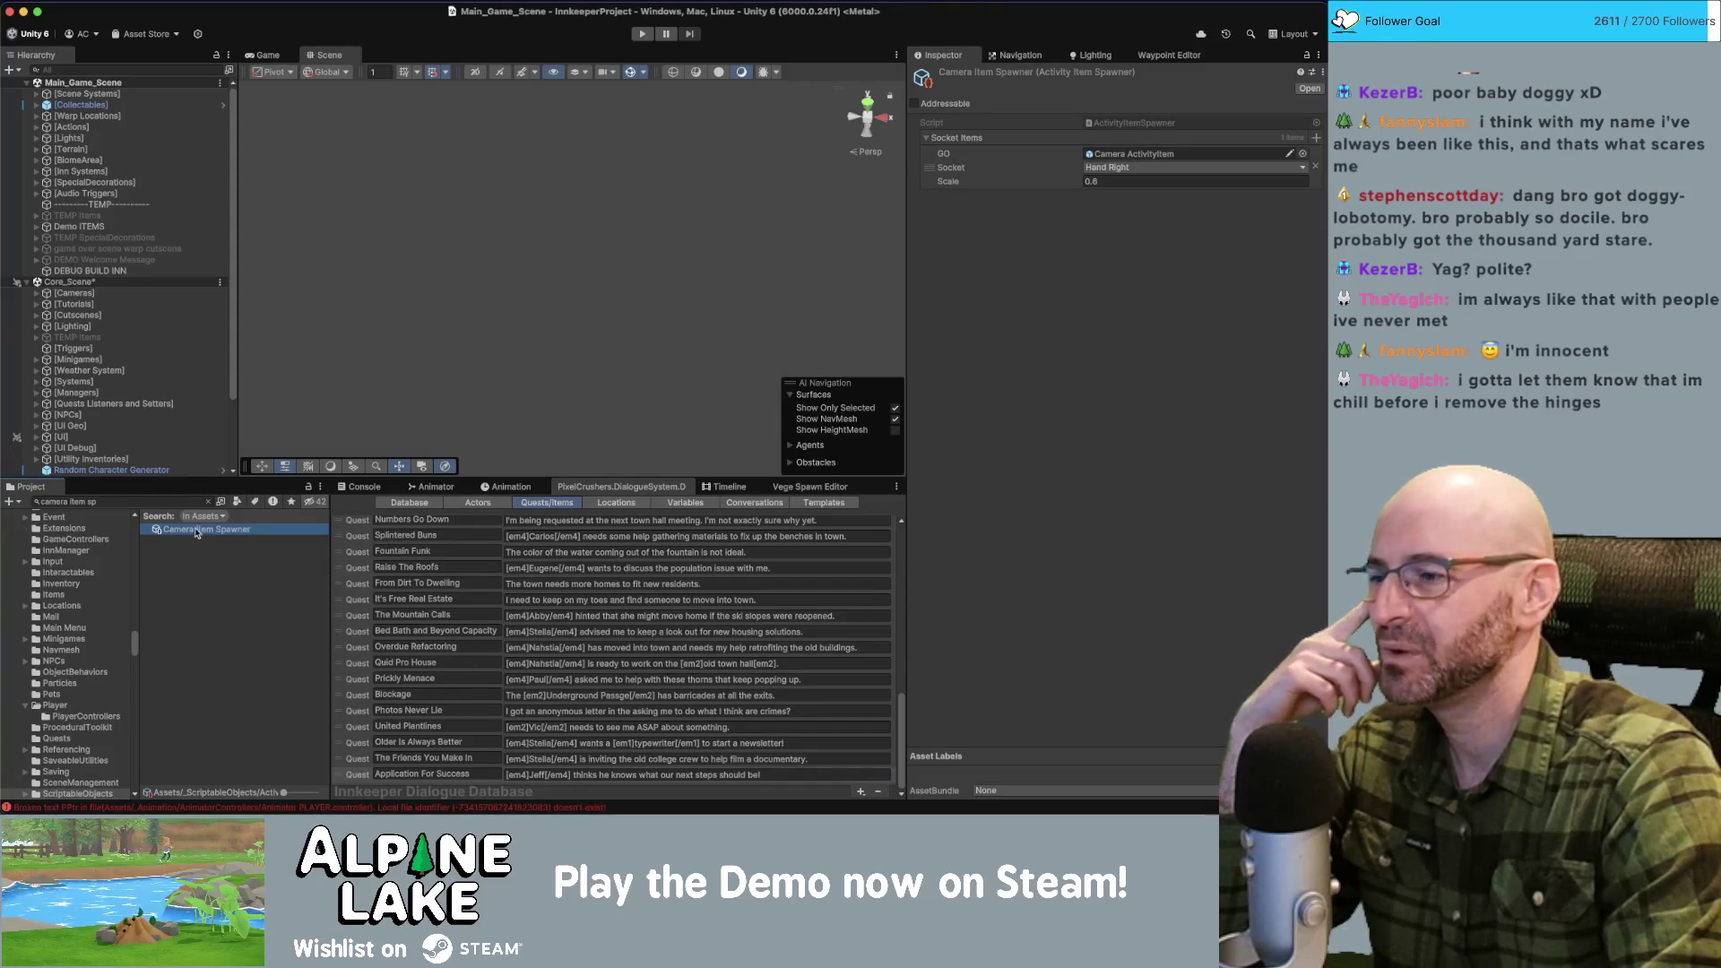
pyautogui.click(208, 502)
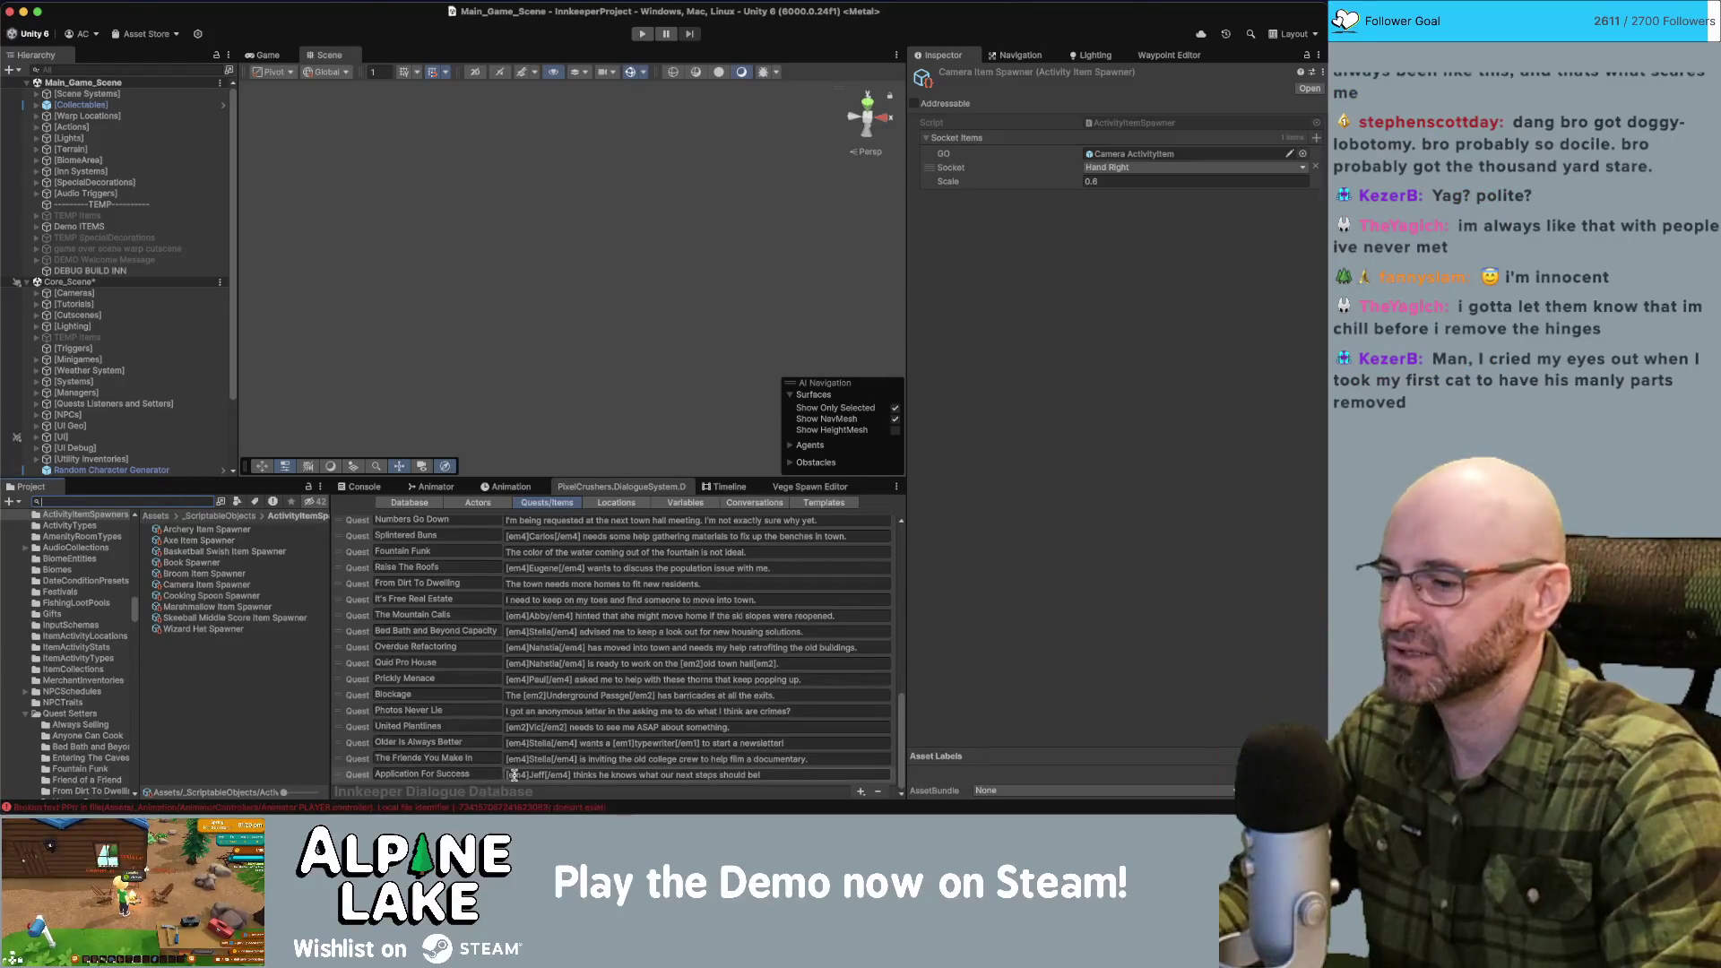
pyautogui.click(773, 776)
pyautogui.click(669, 775)
pyautogui.moveTo(646, 775); pyautogui.dragTo(824, 779)
pyautogui.press('BackSpace')
pyautogui.write('ow to get the park prot')
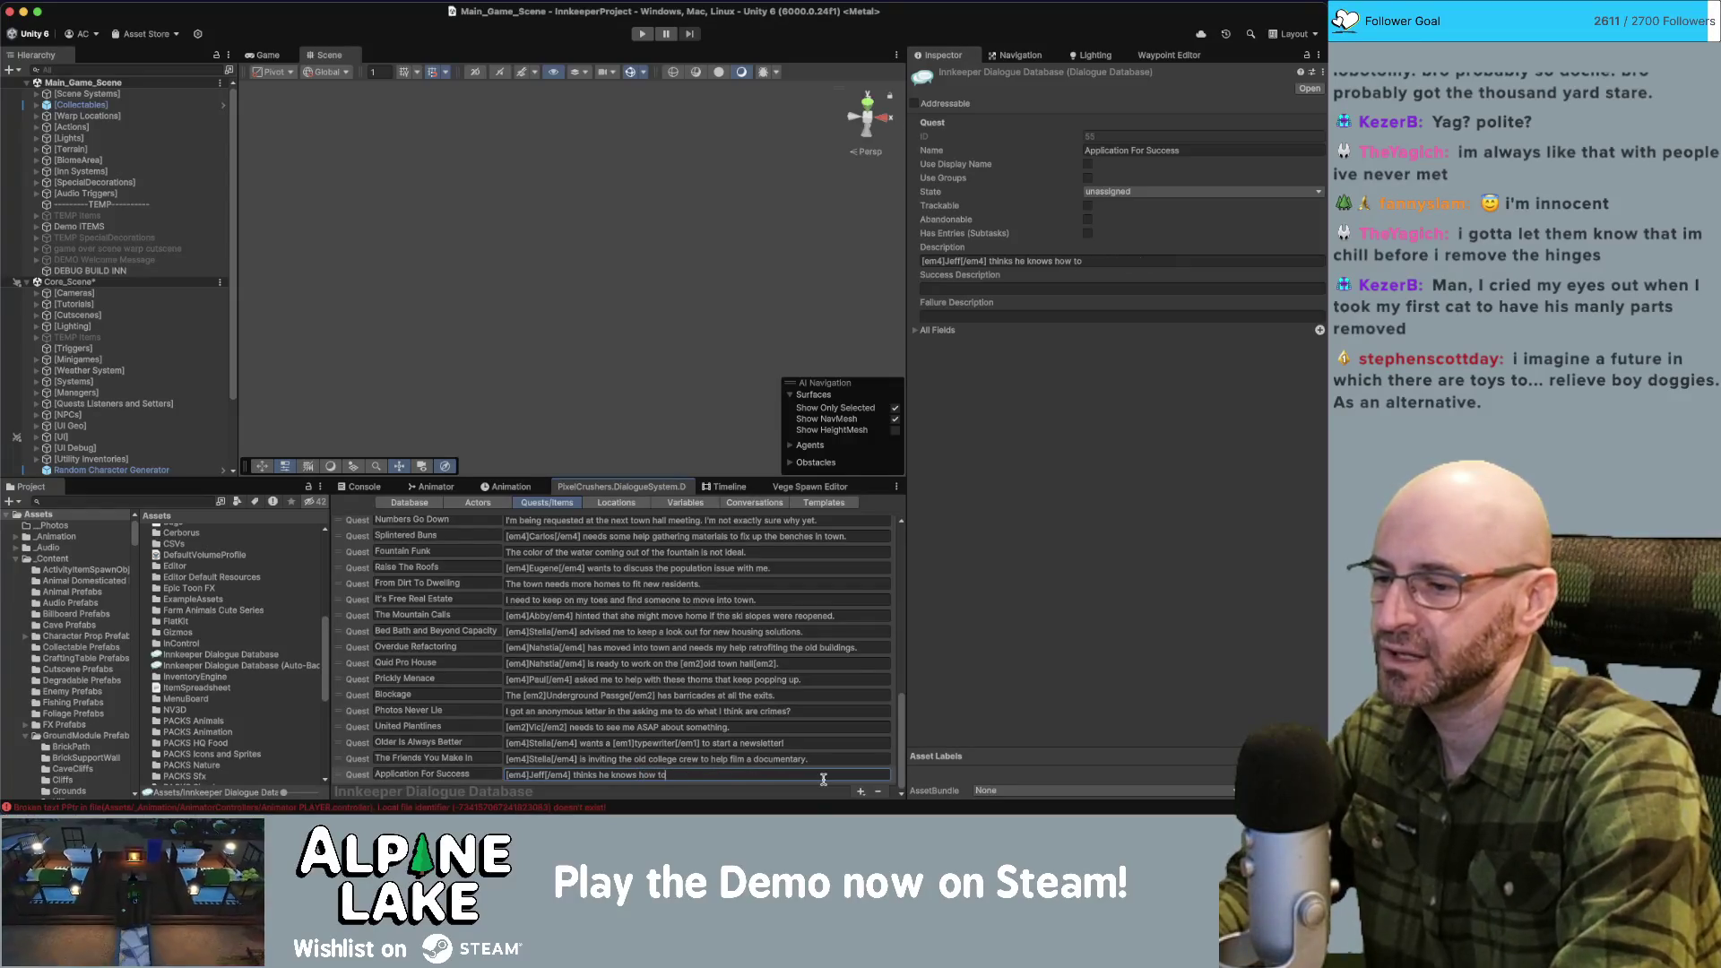
pyautogui.write('ected again.')
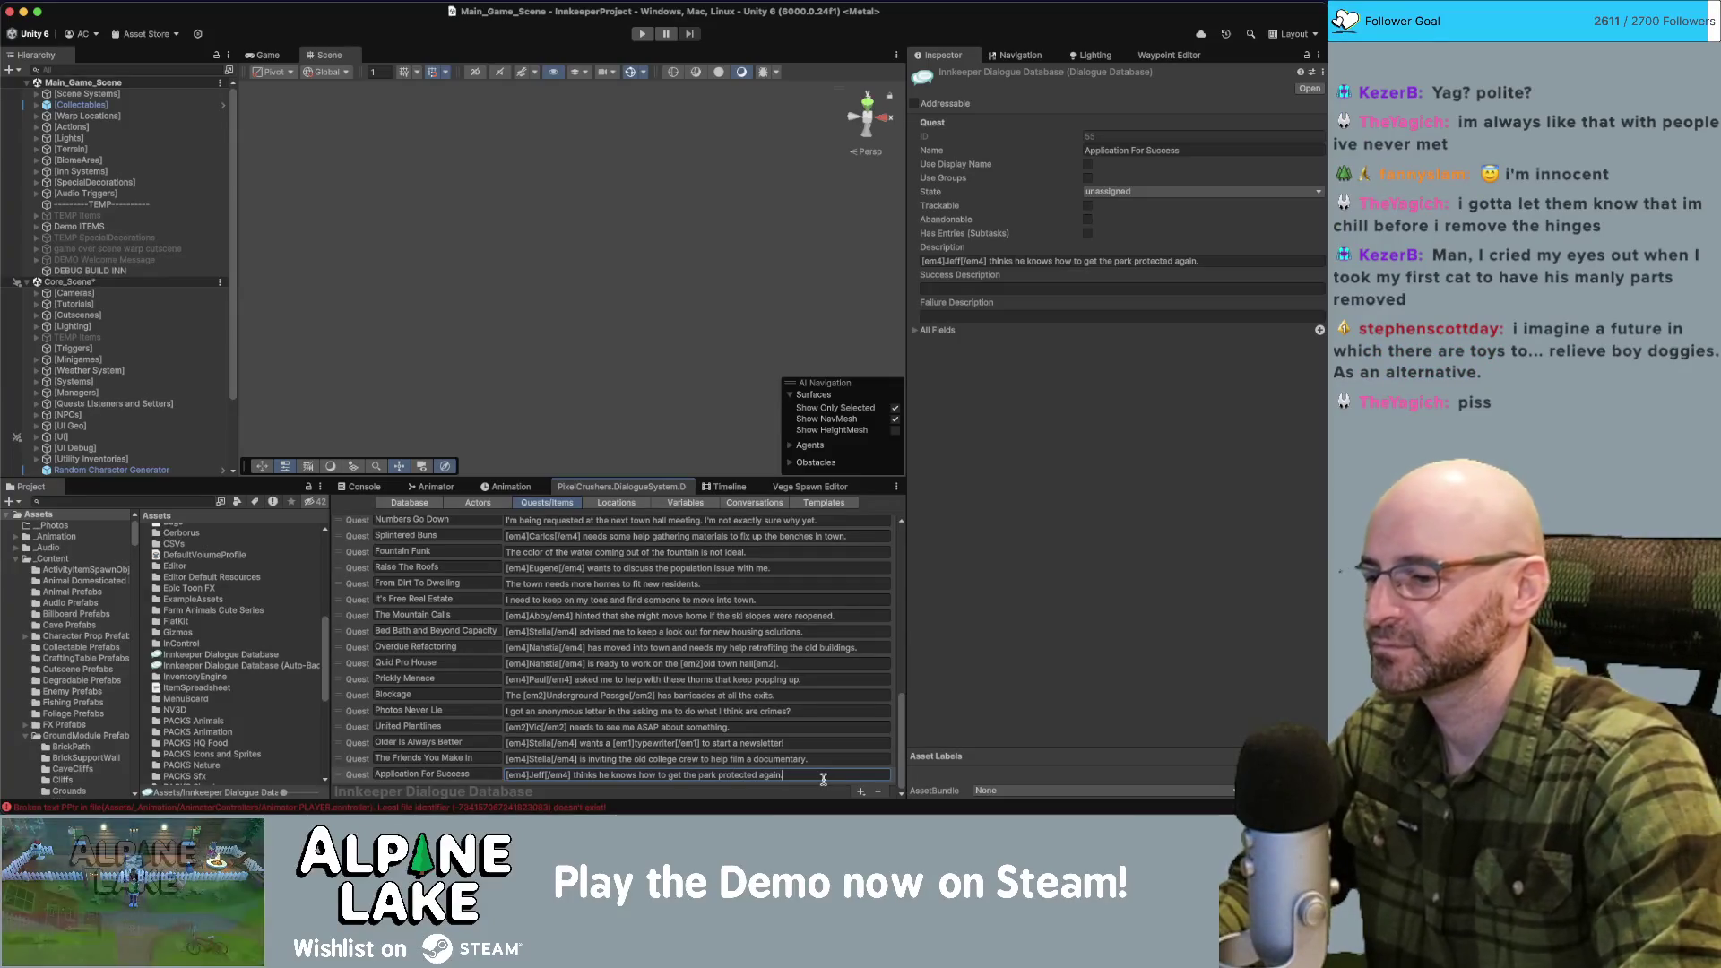
pyautogui.click(361, 777)
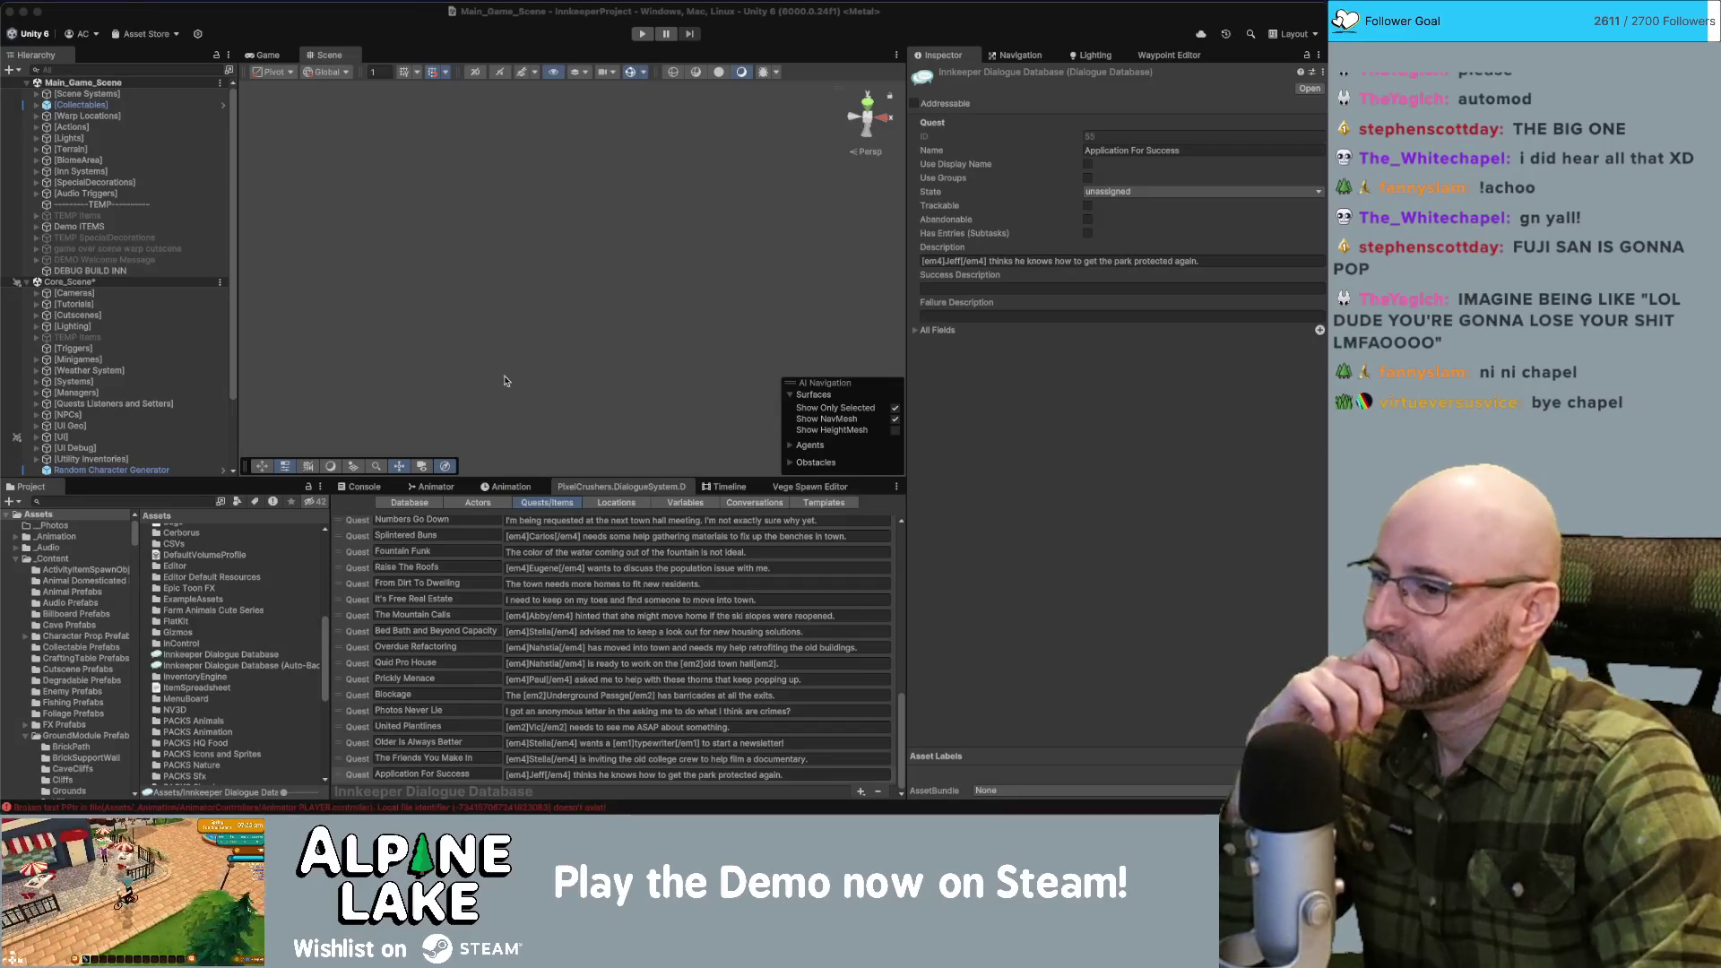
# Switch from Unity to the Chrome window with the Miro Application For Success notes.
pyautogui.click(349, 777)
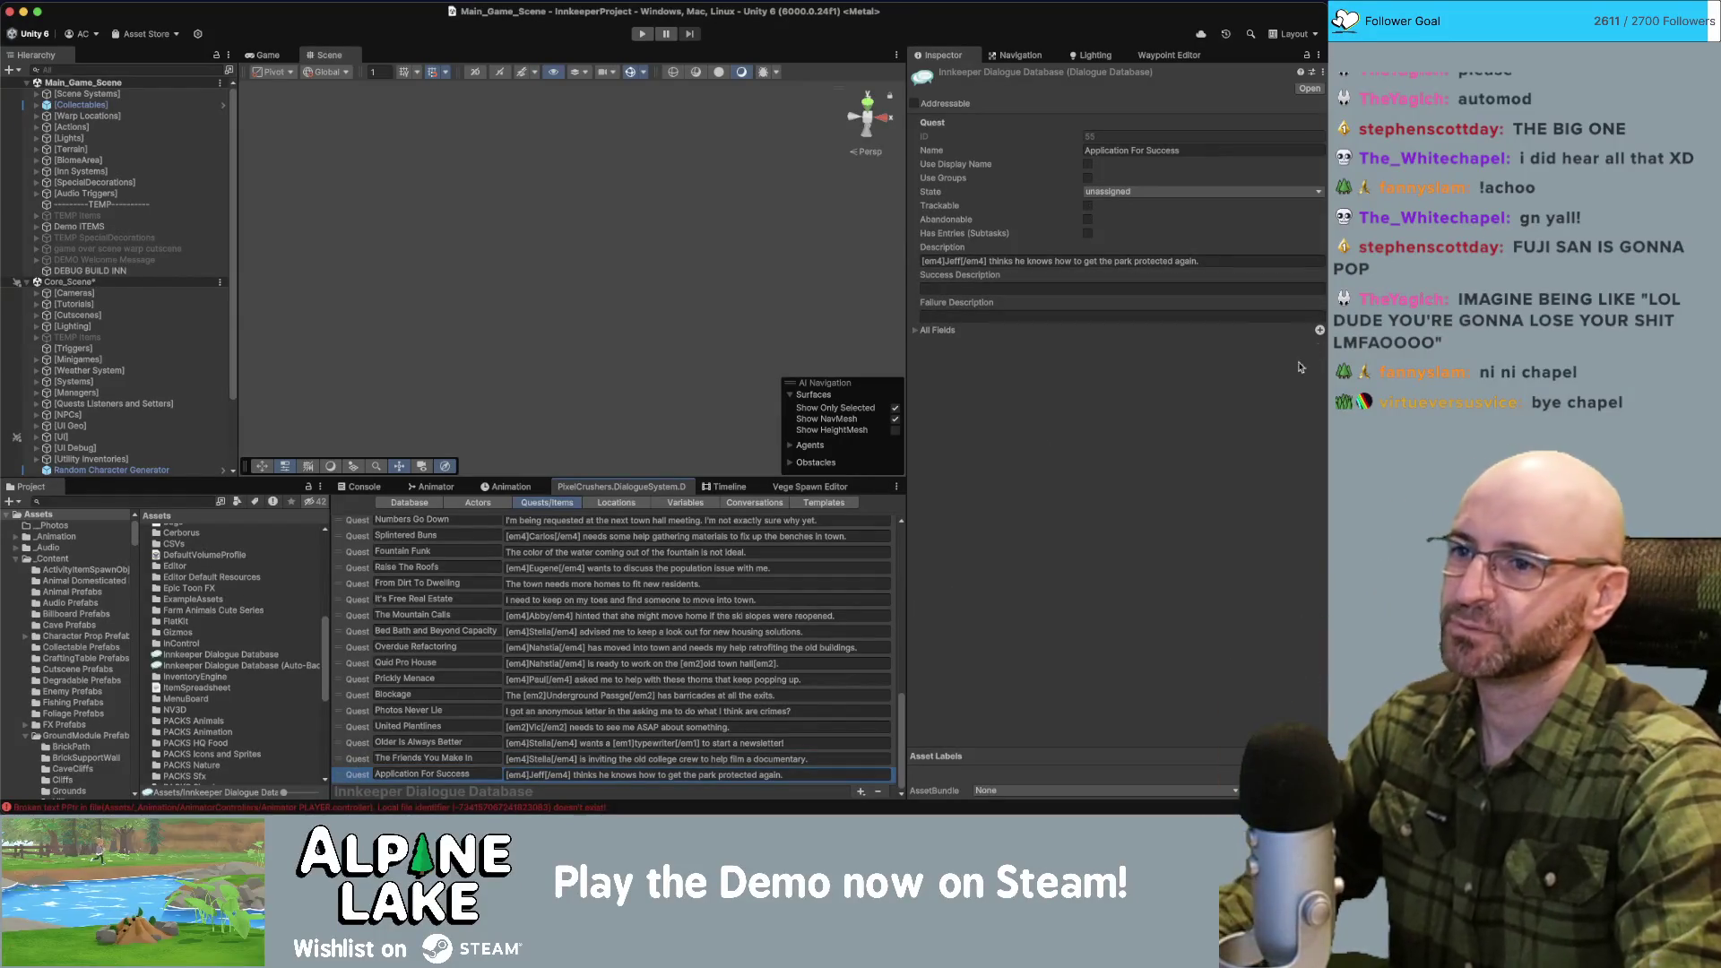
pyautogui.press('super+Tab')
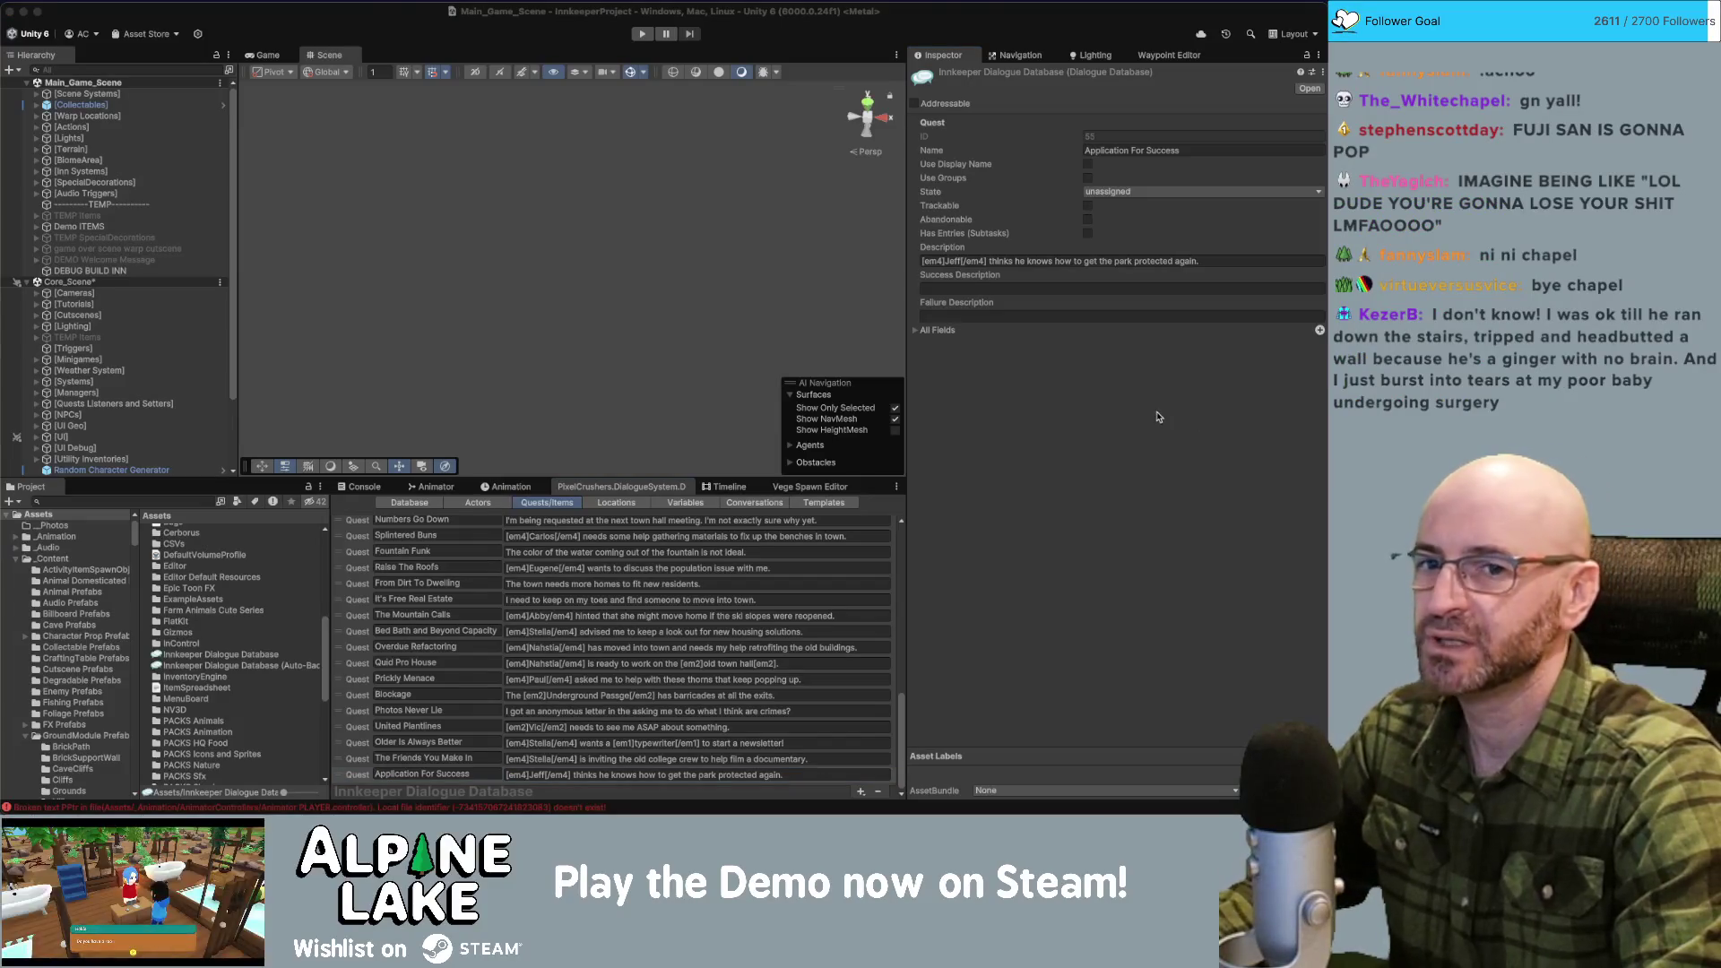
pyautogui.press('super+Tab')
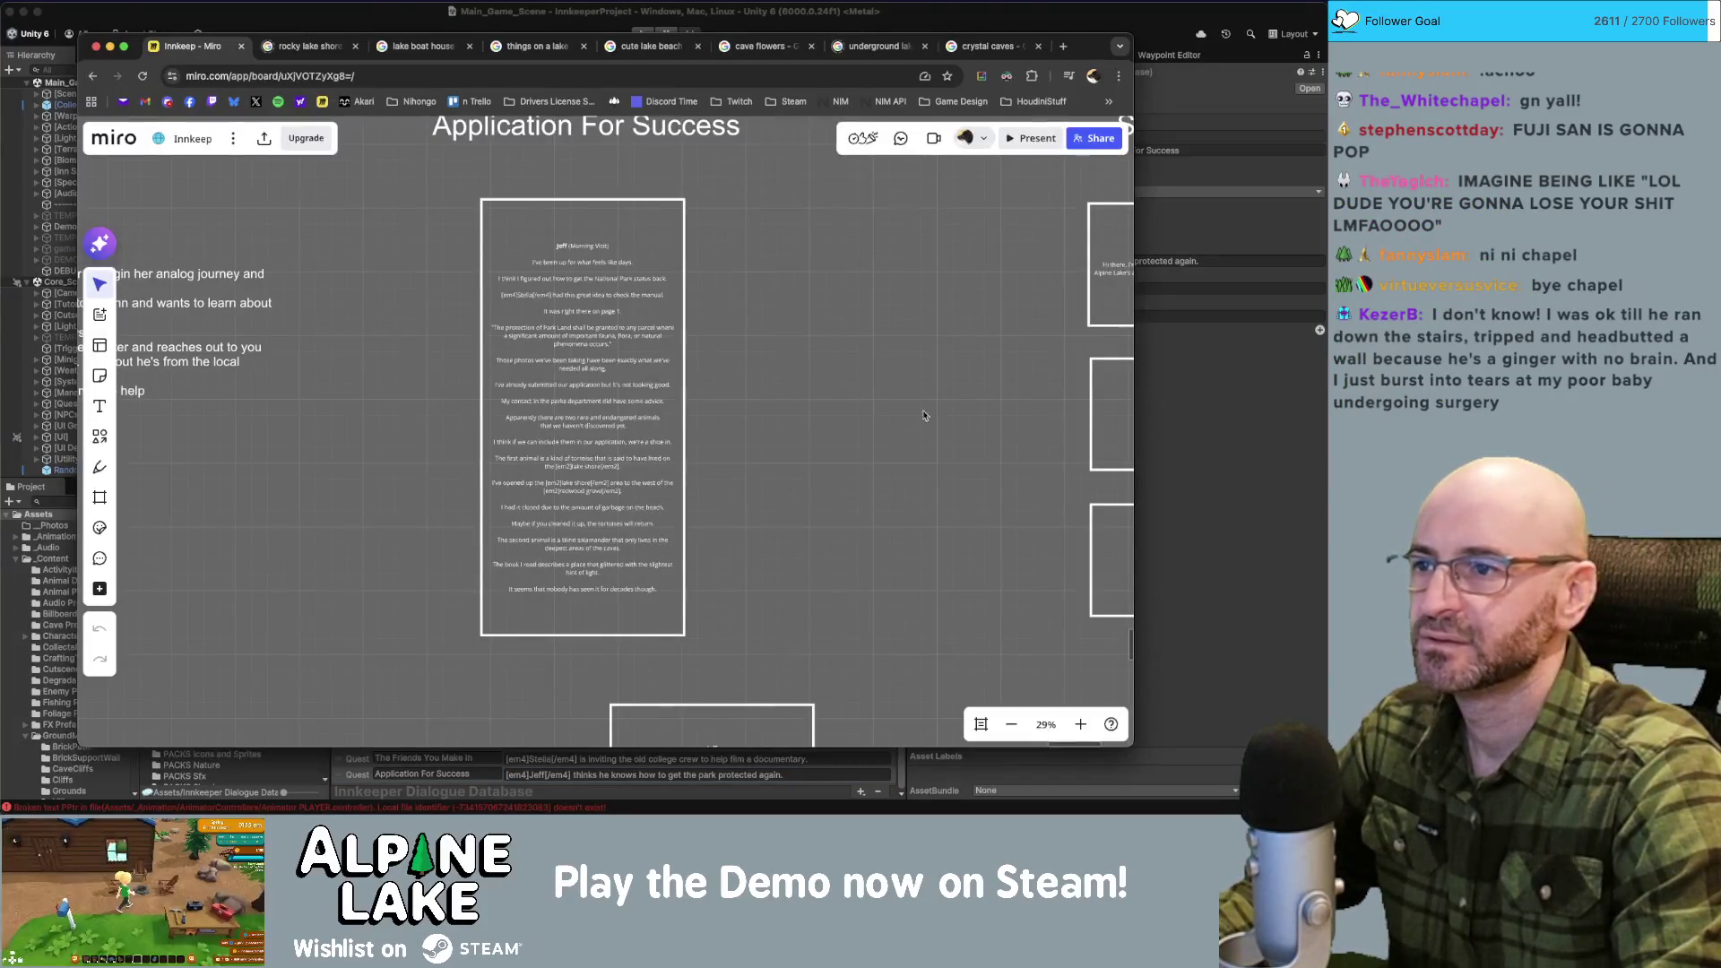
pyautogui.scroll(-1, 852, 410)
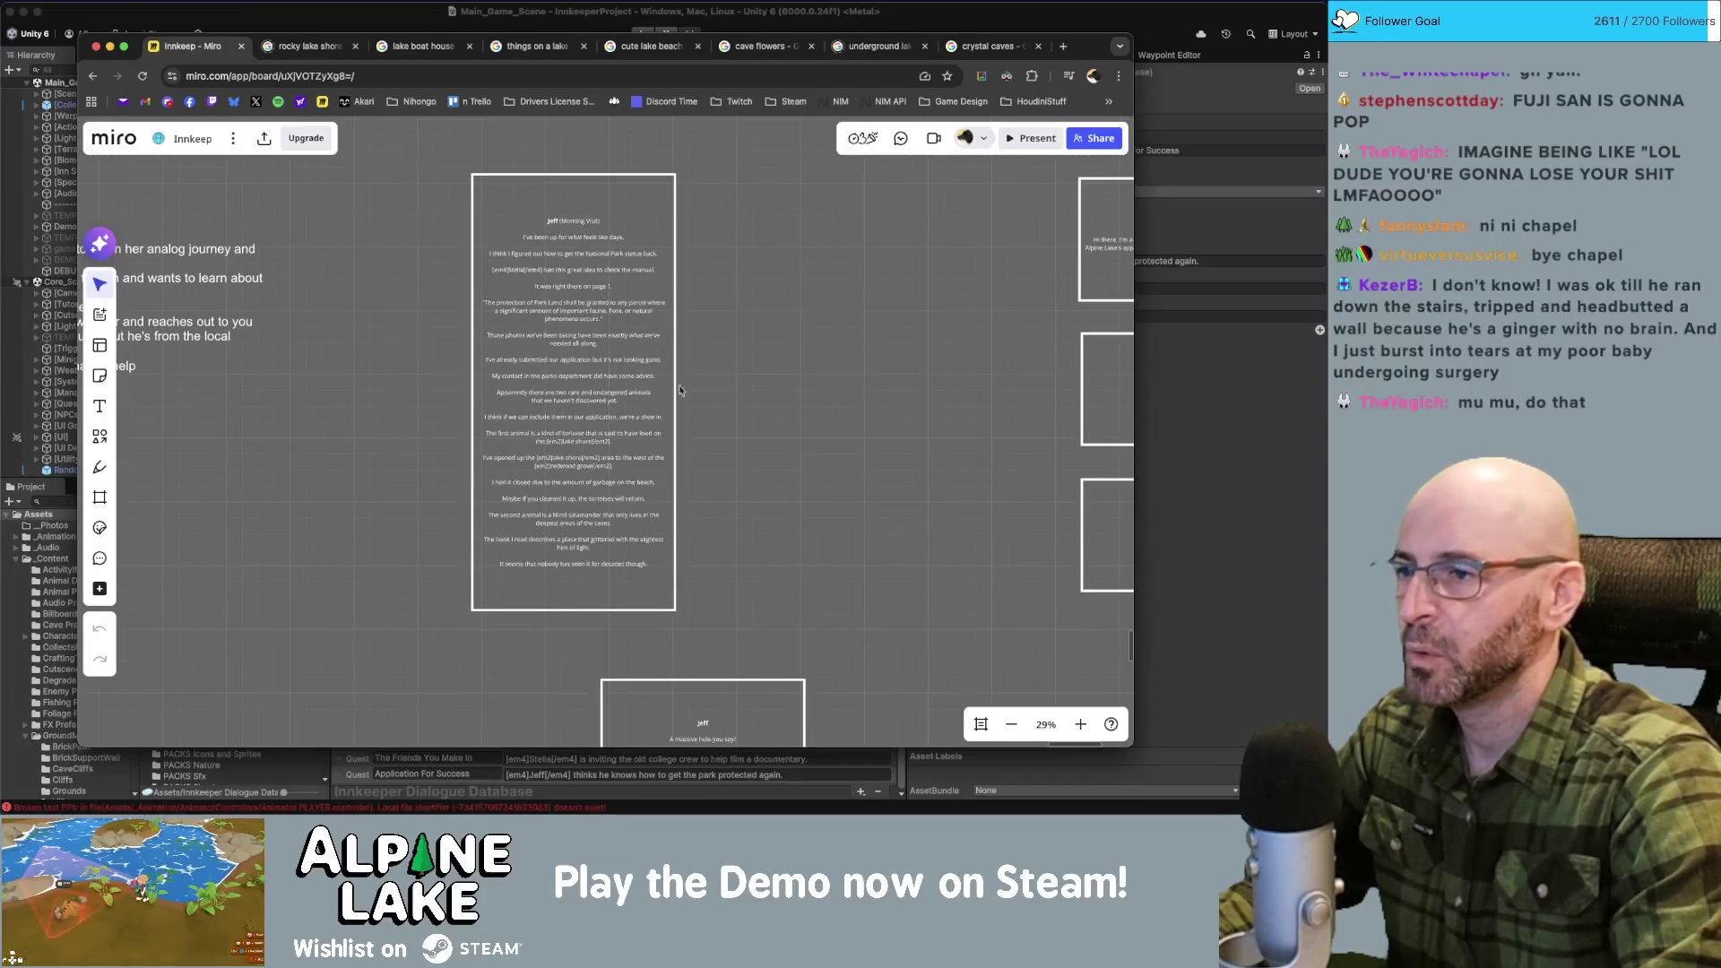
pyautogui.scroll(-3, 680, 390)
pyautogui.scroll(-2, 757, 404)
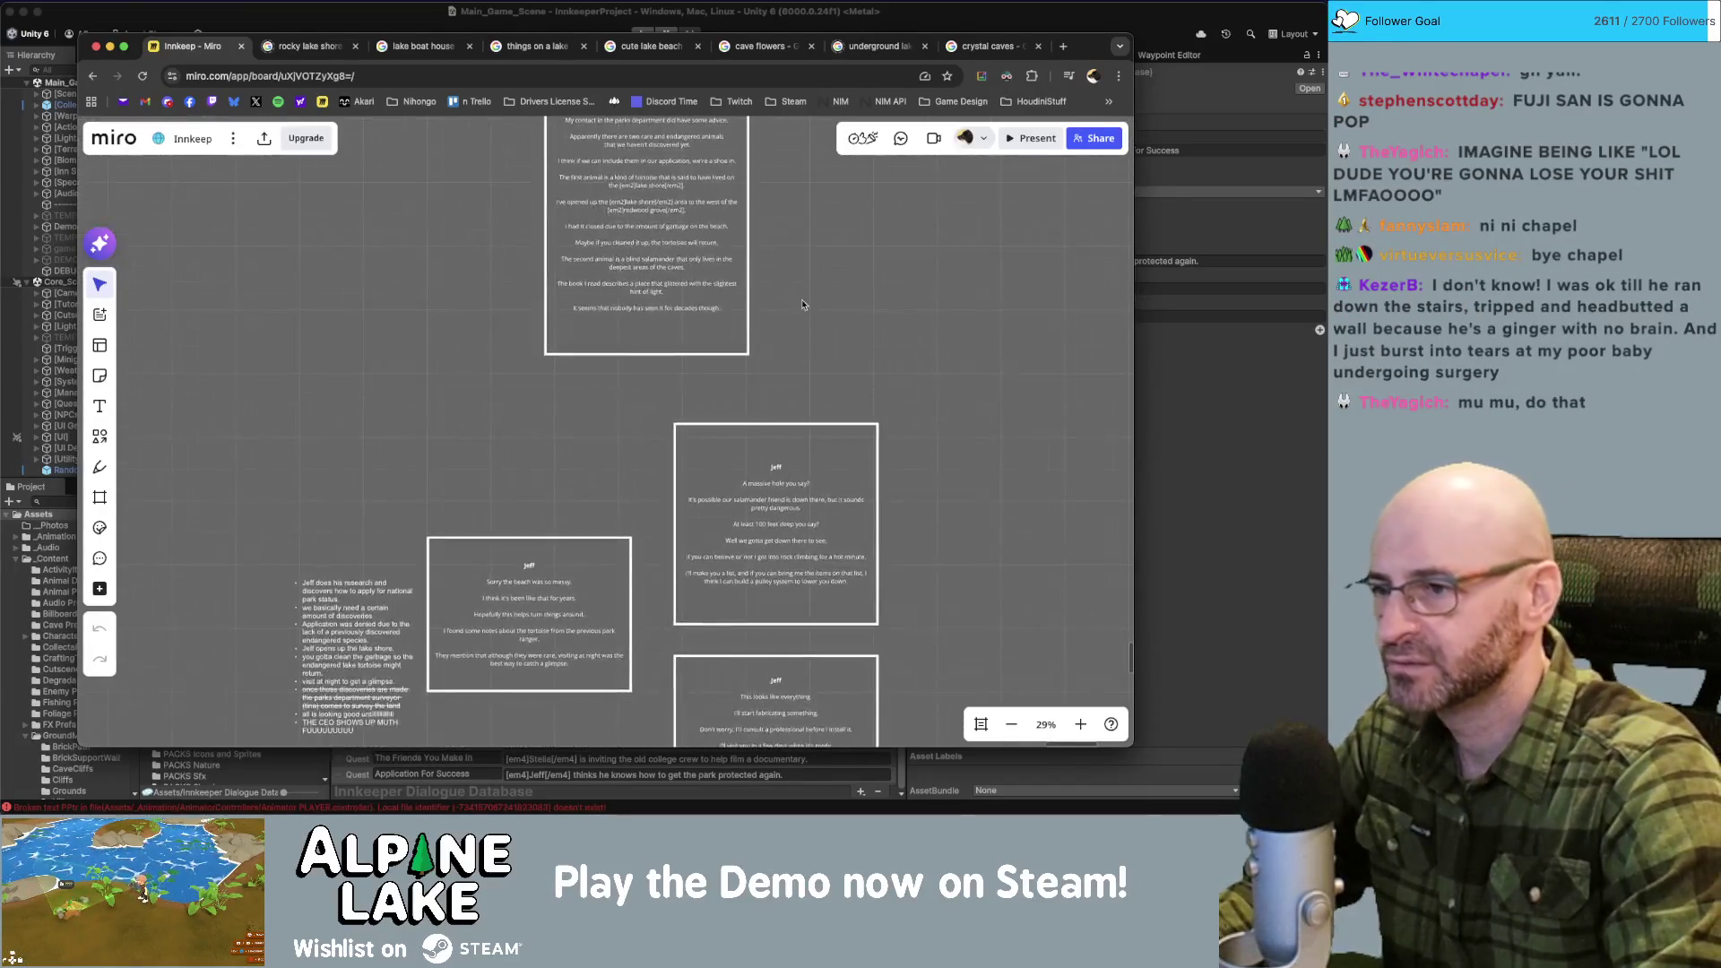
pyautogui.scroll(-2, 789, 269)
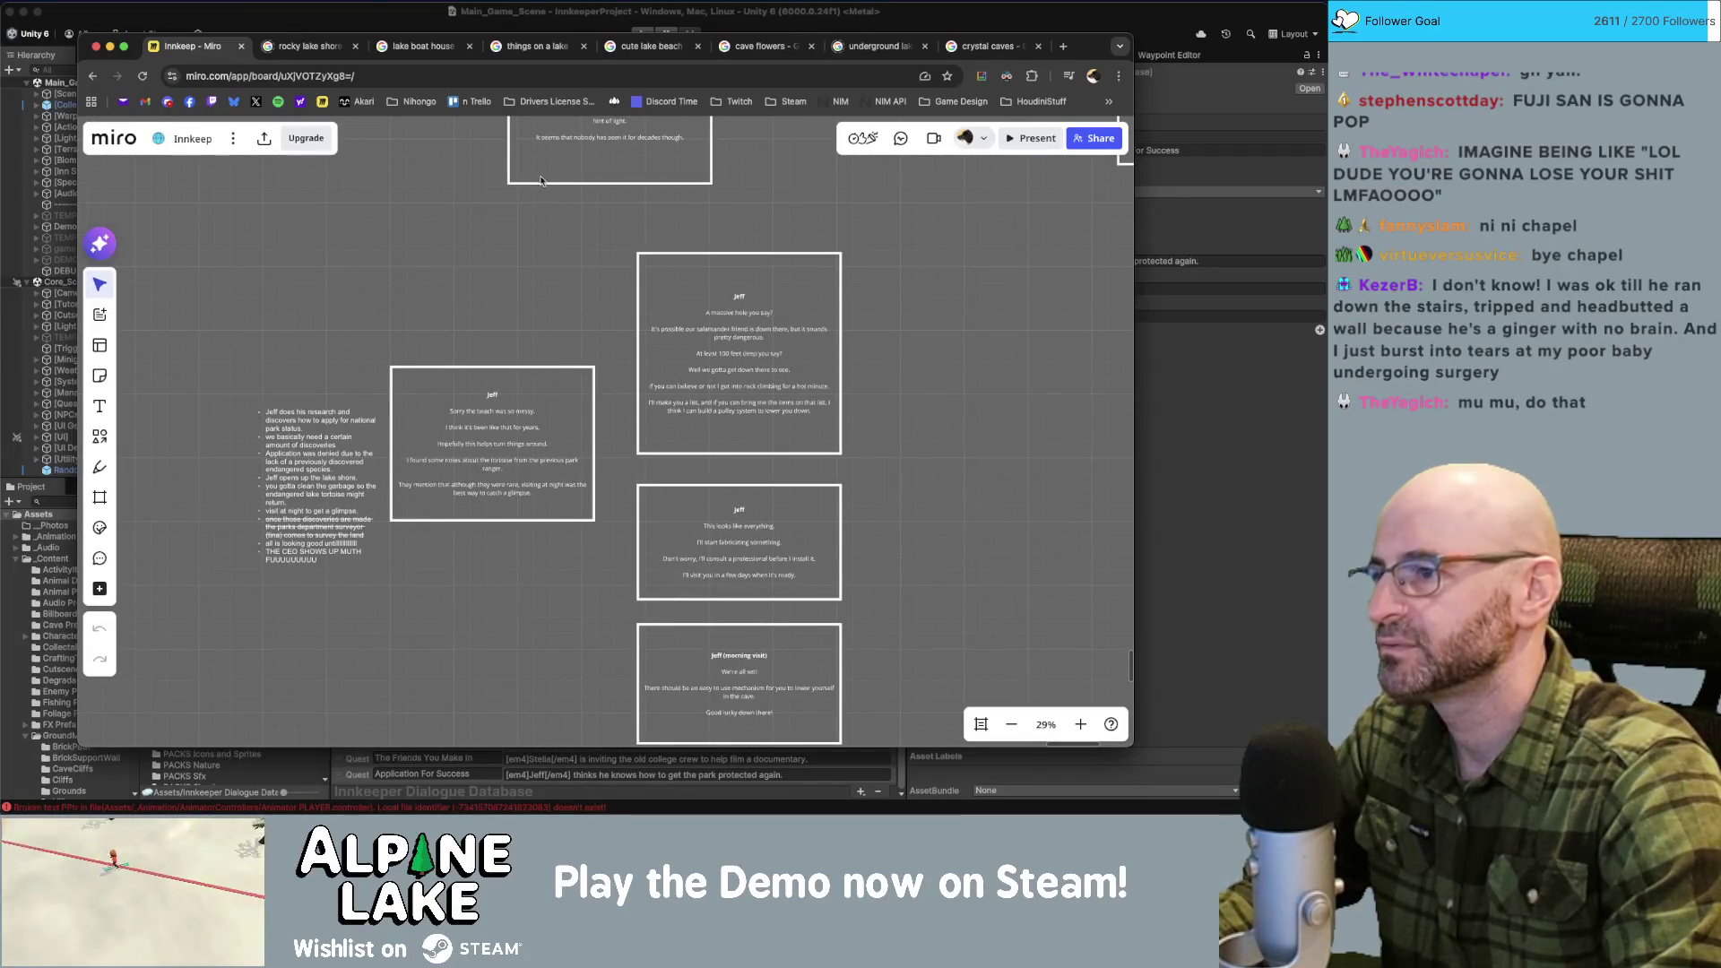
pyautogui.scroll(1, 559, 302)
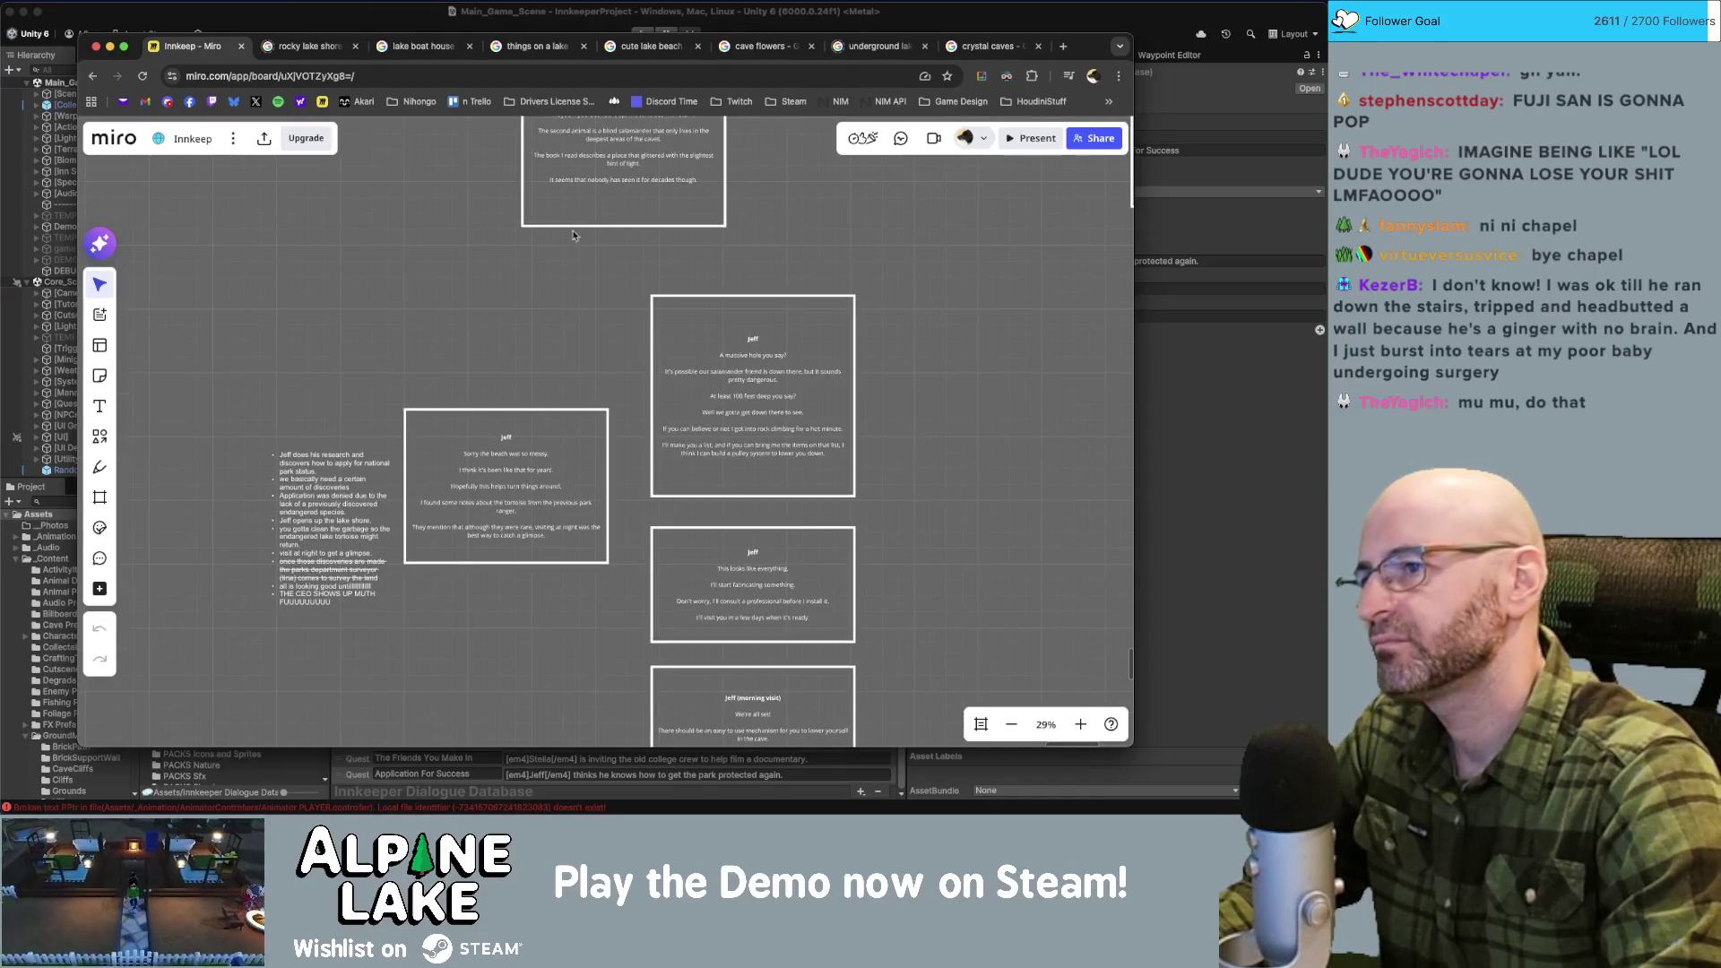
pyautogui.scroll(2, 570, 287)
pyautogui.scroll(-2, 587, 386)
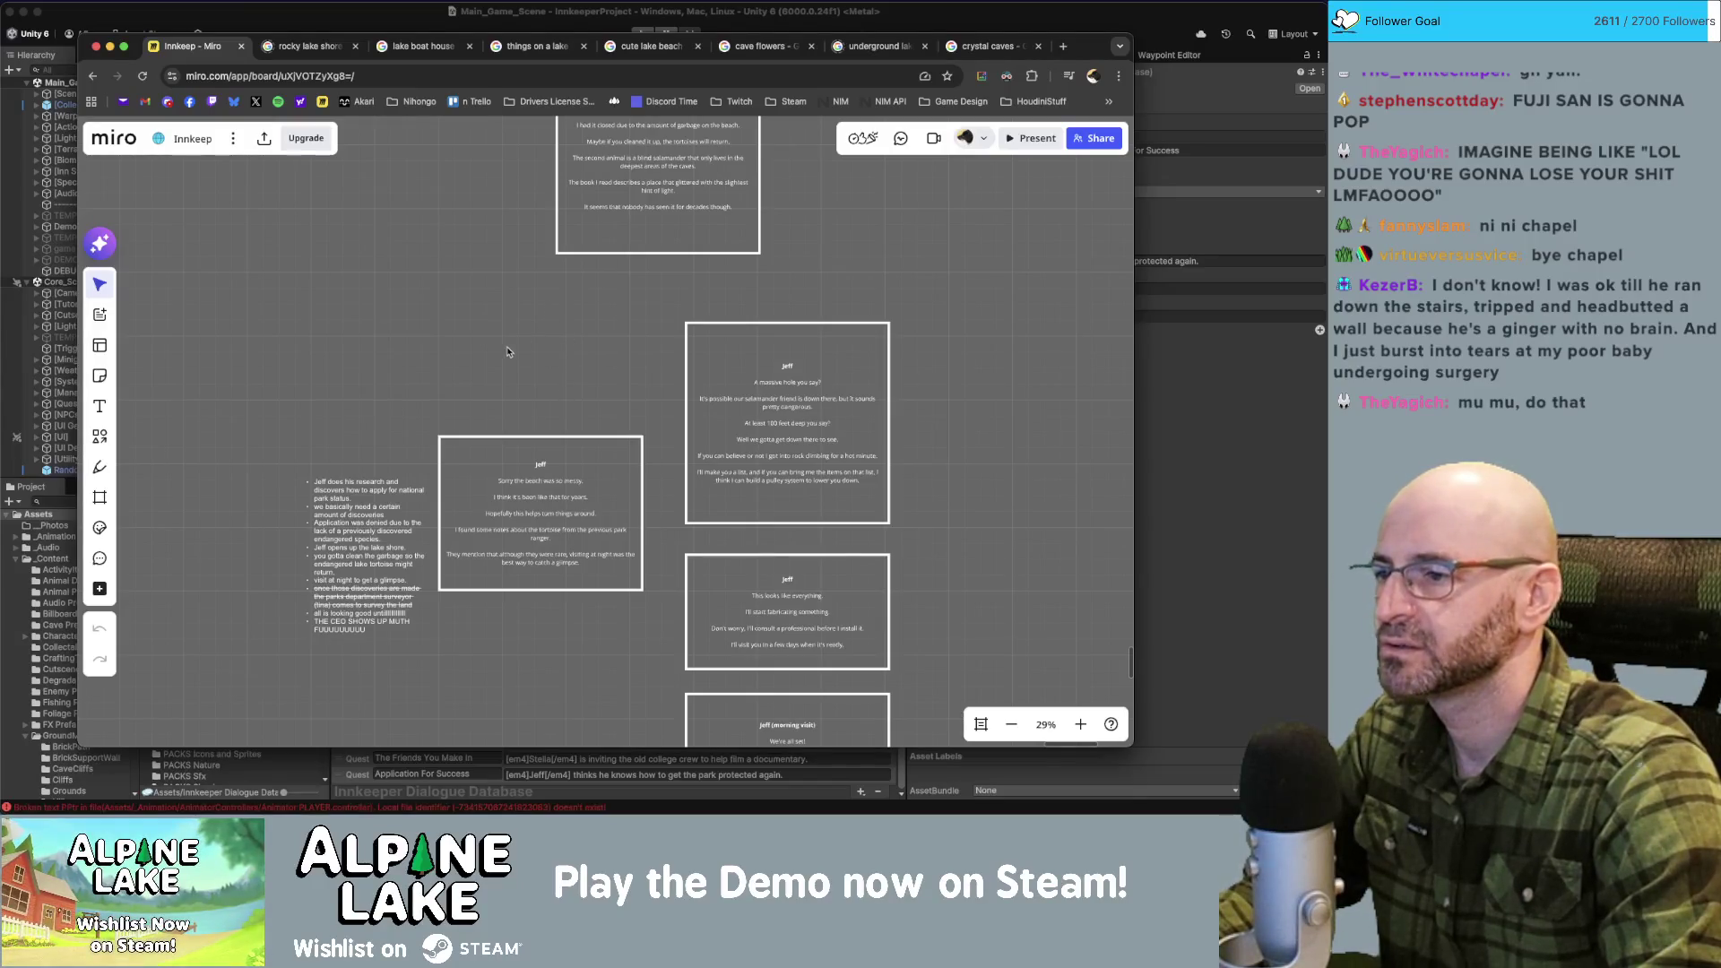
pyautogui.scroll(-2, 514, 337)
pyautogui.scroll(-2, 542, 323)
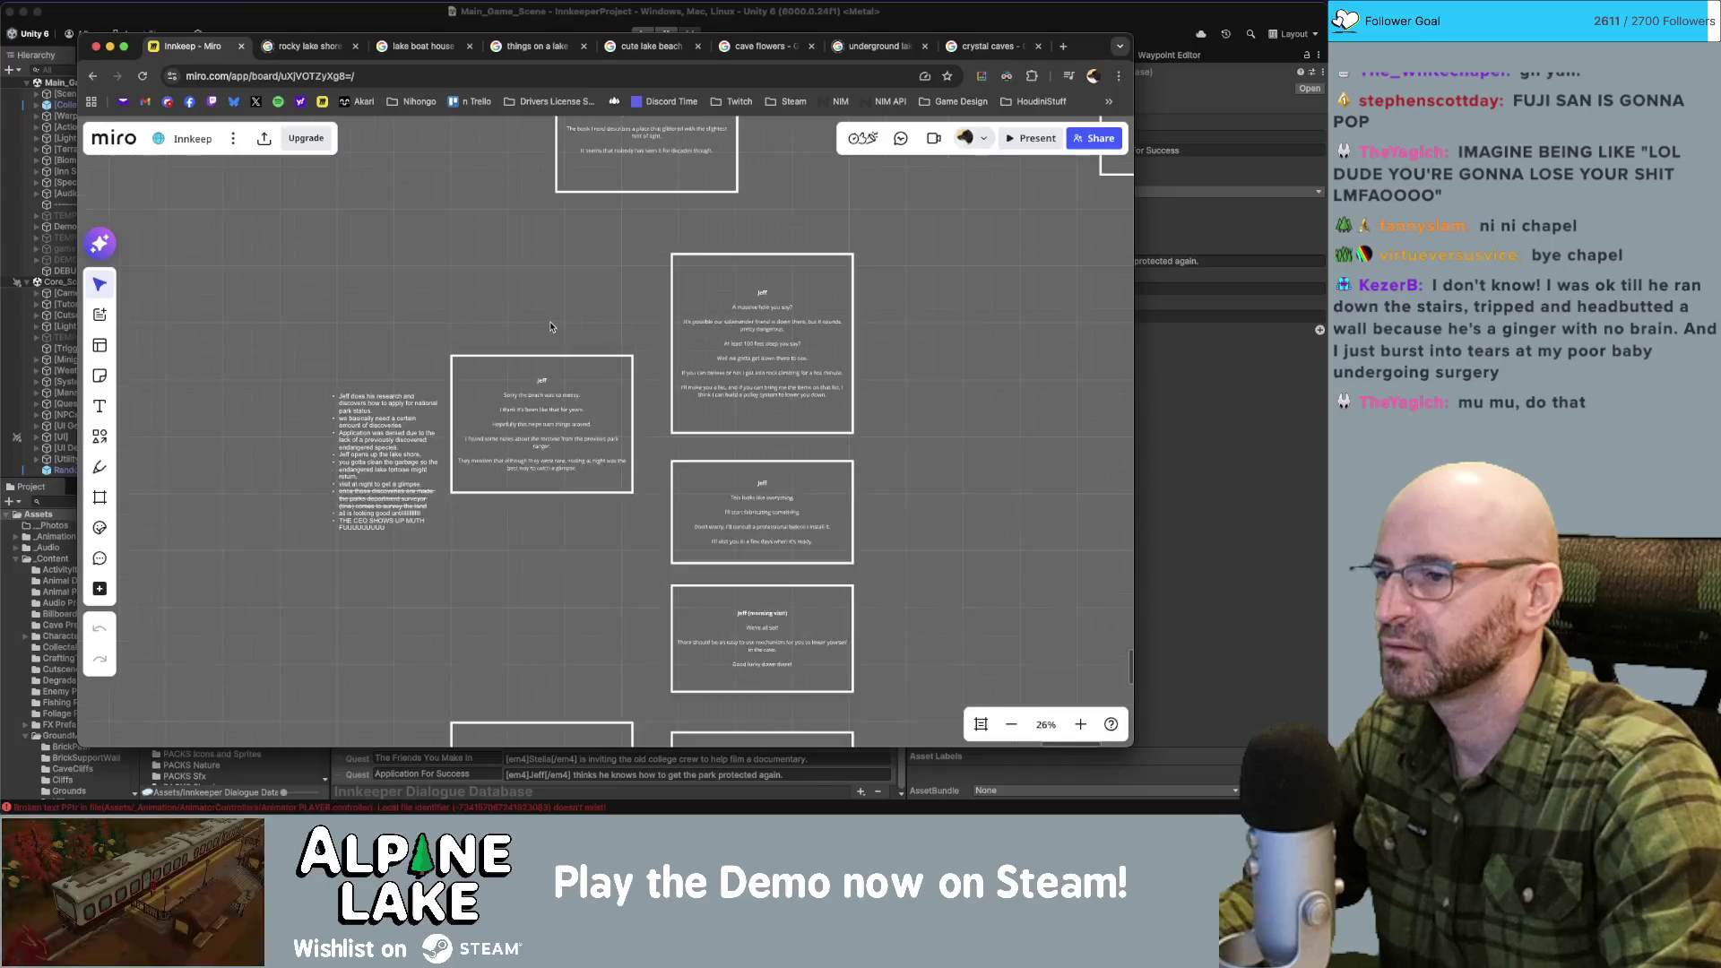
pyautogui.scroll(3, 535, 441)
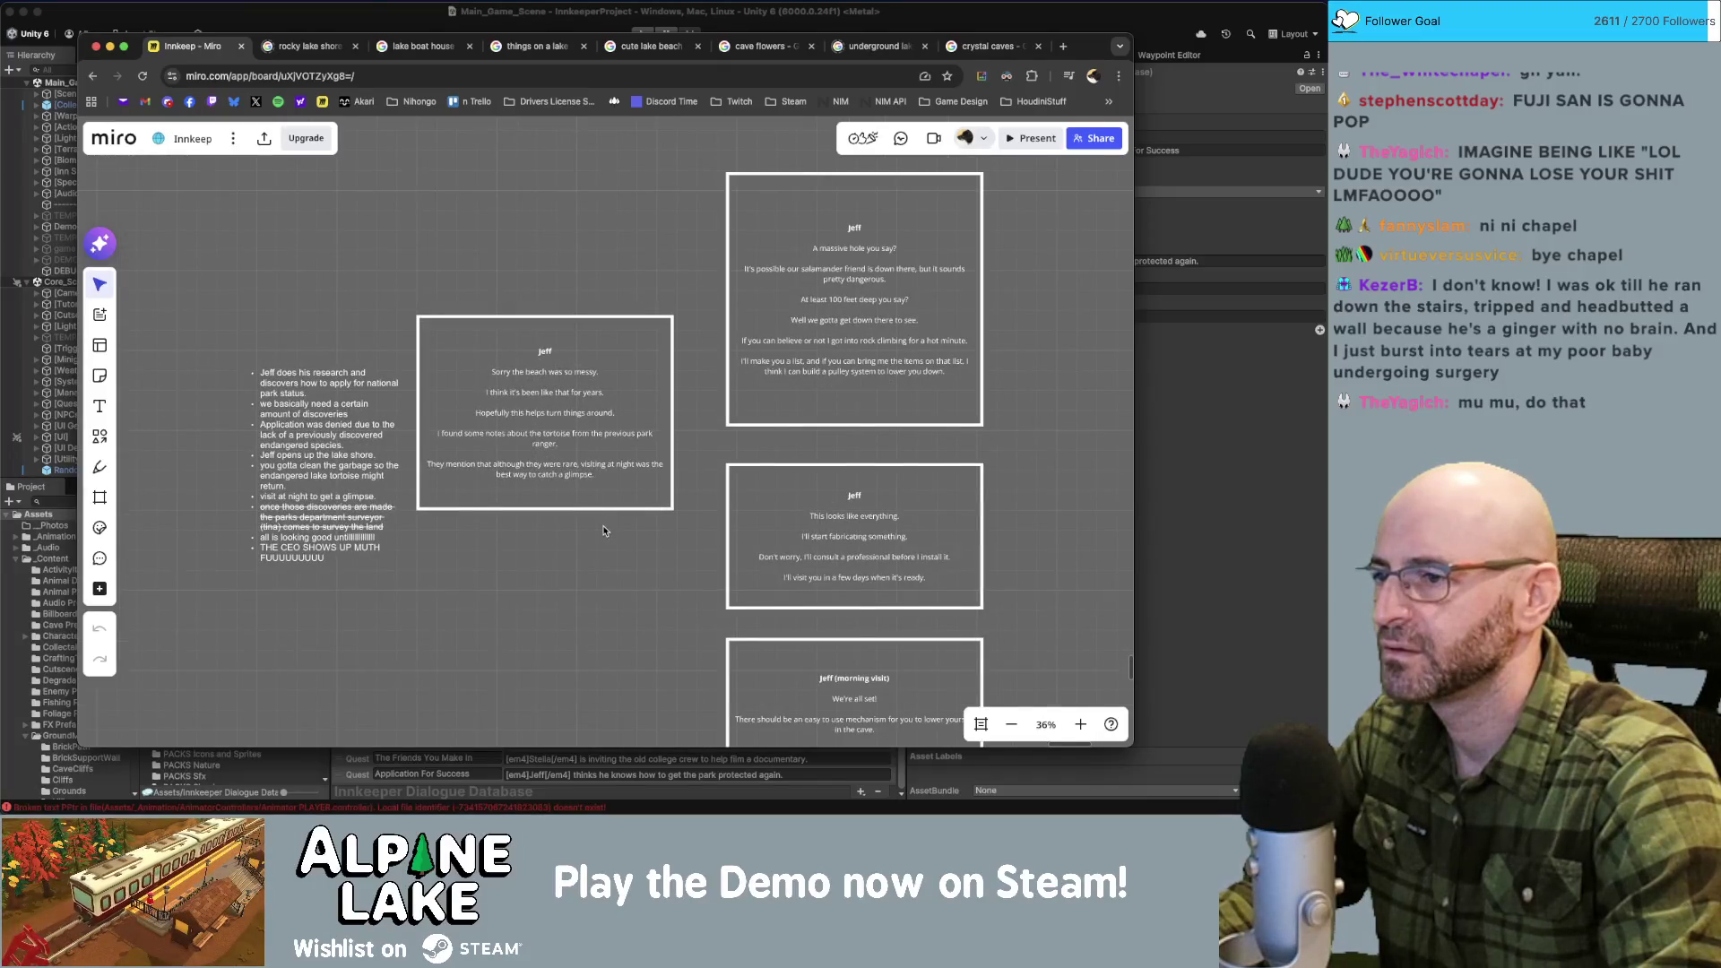
pyautogui.scroll(1, 592, 515)
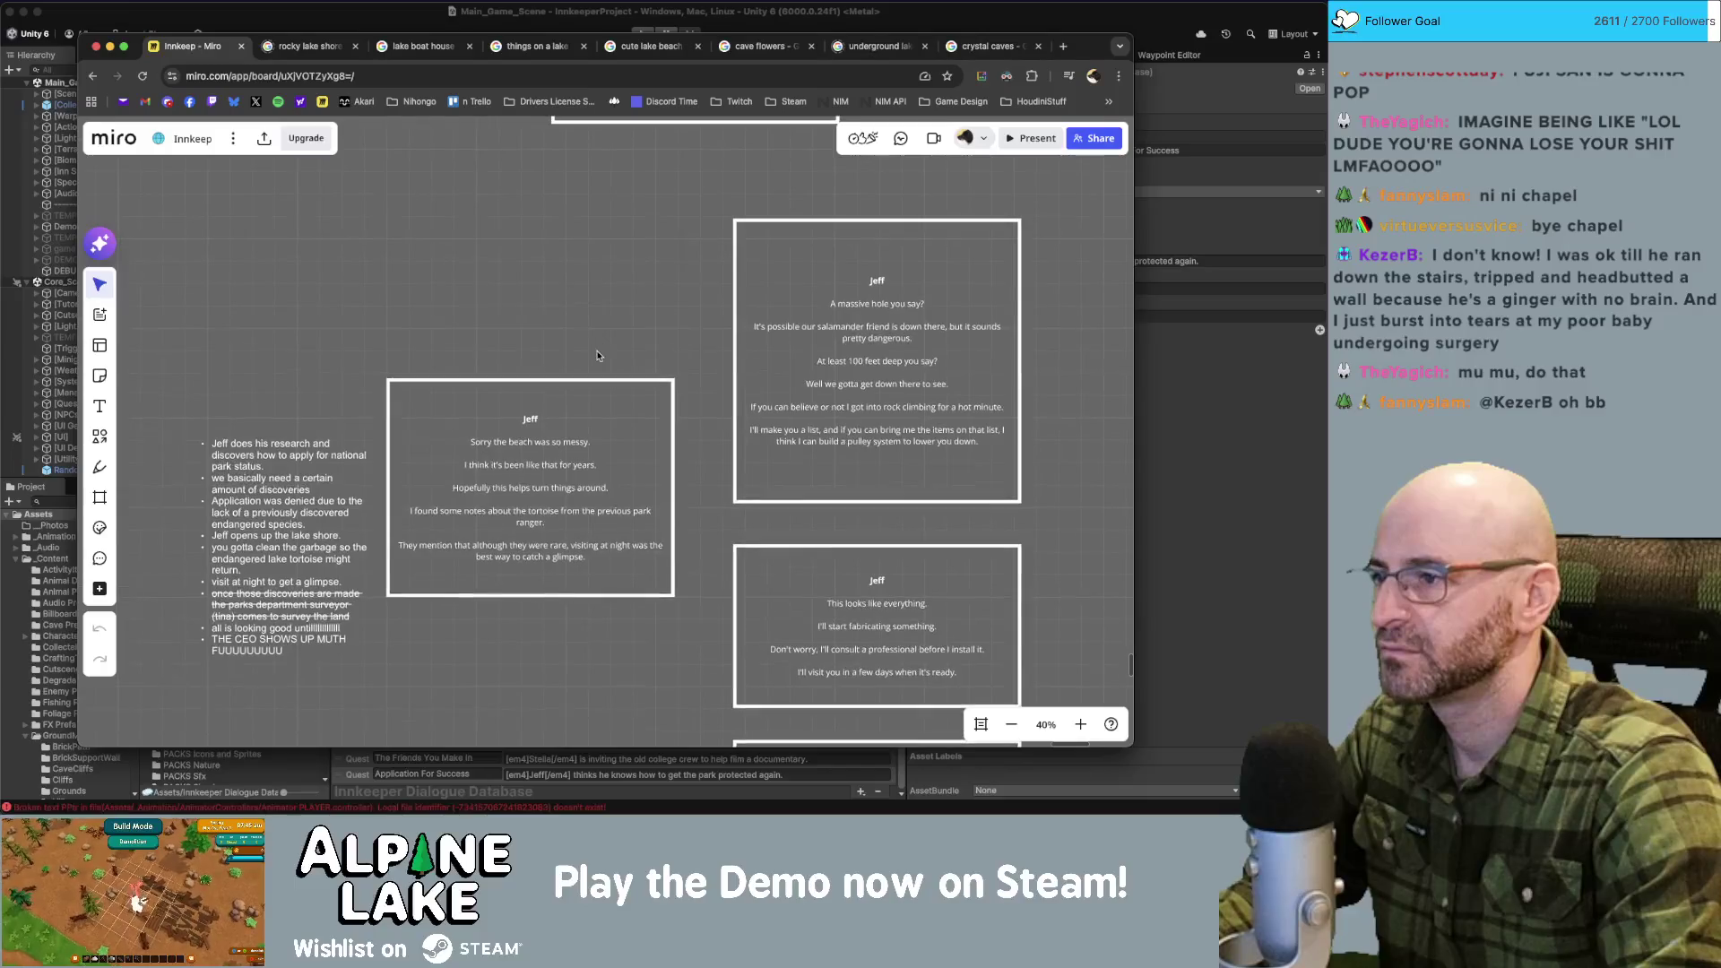
pyautogui.scroll(-5, 608, 339)
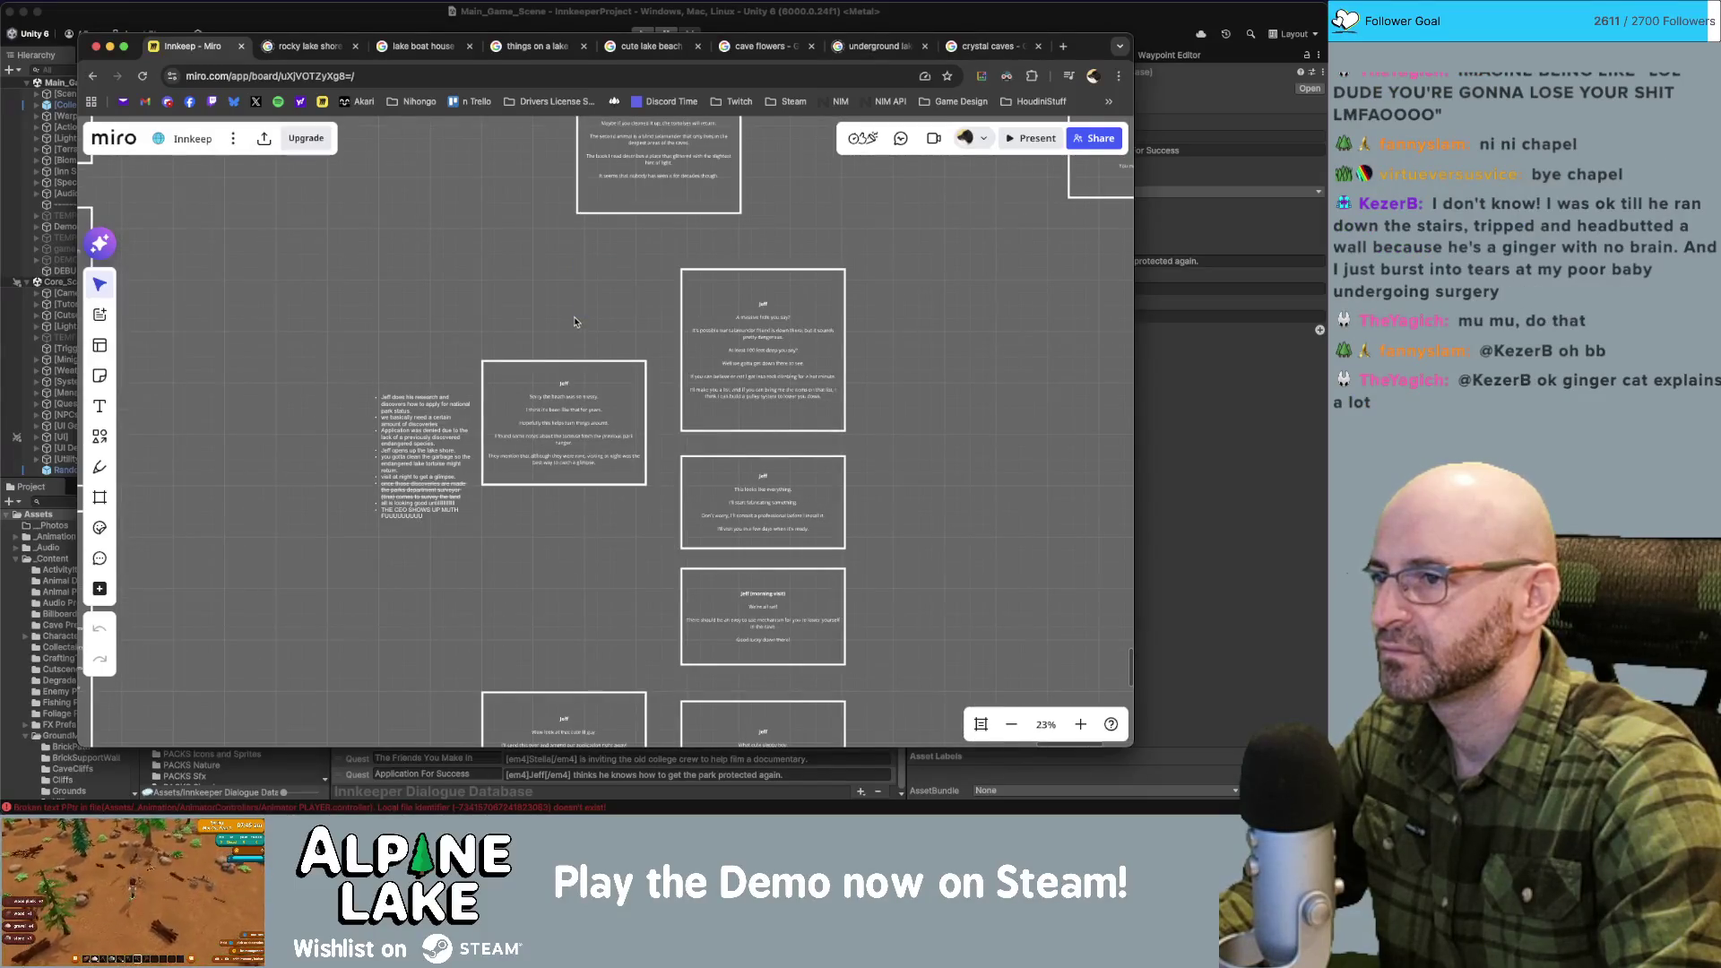
pyautogui.hscroll(2, 753, 278)
pyautogui.scroll(3, 745, 297)
pyautogui.scroll(-2, 853, 229)
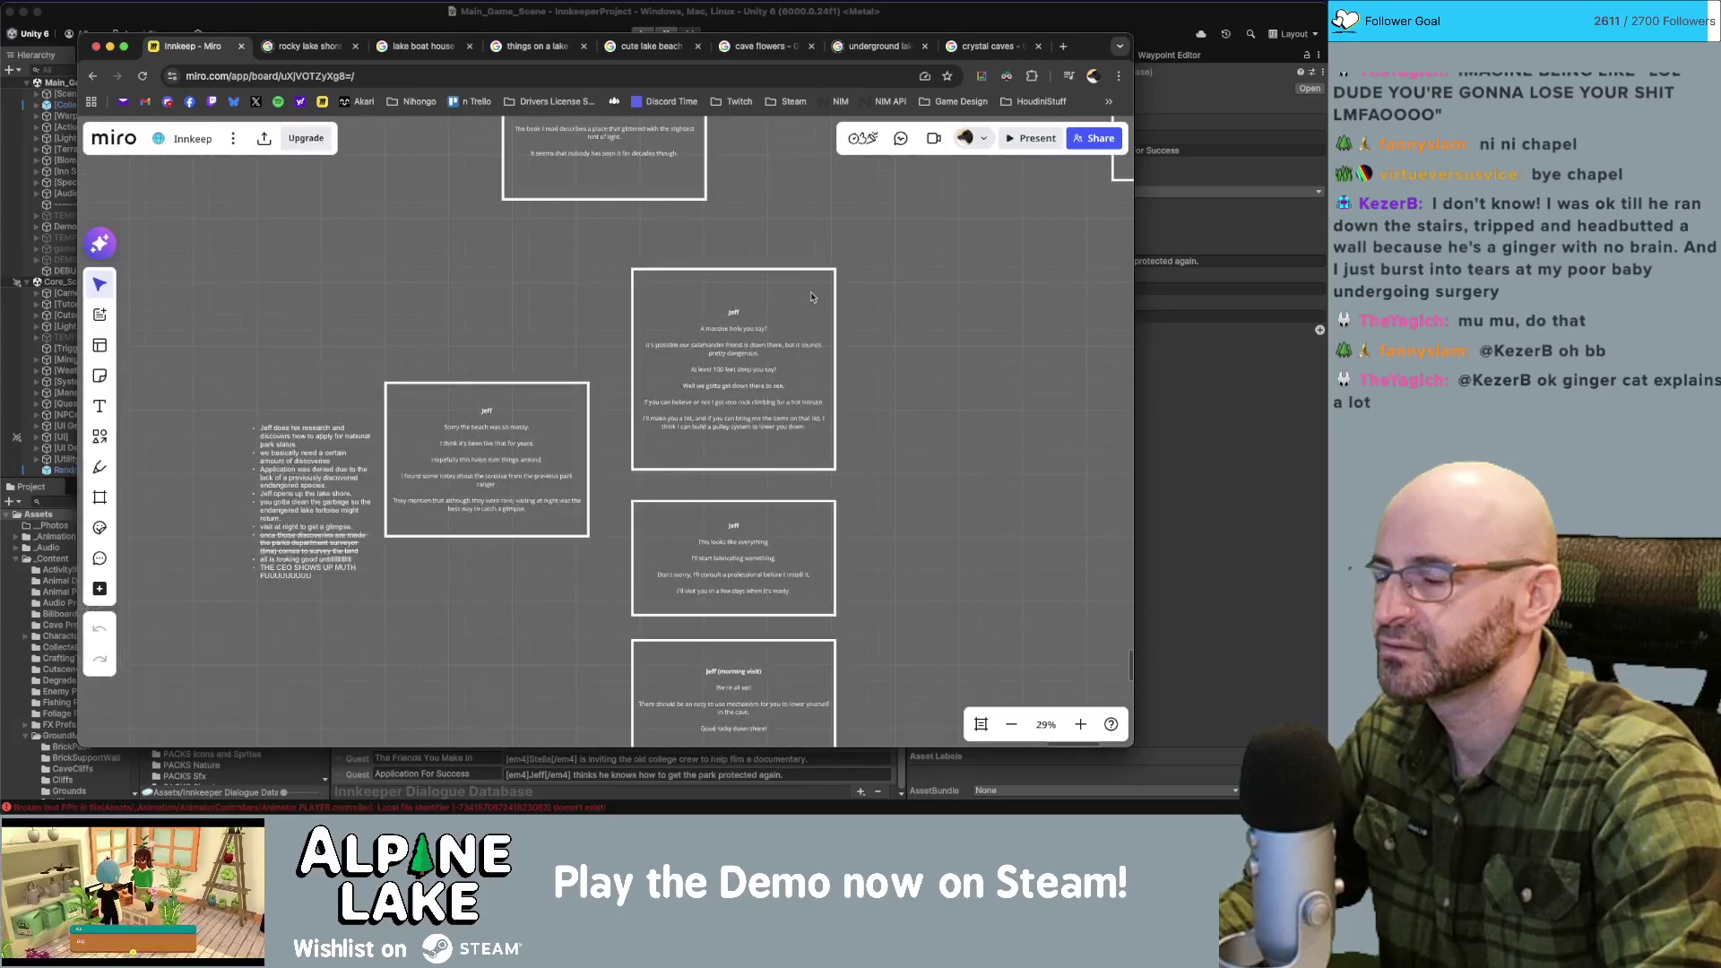
pyautogui.scroll(2, 853, 229)
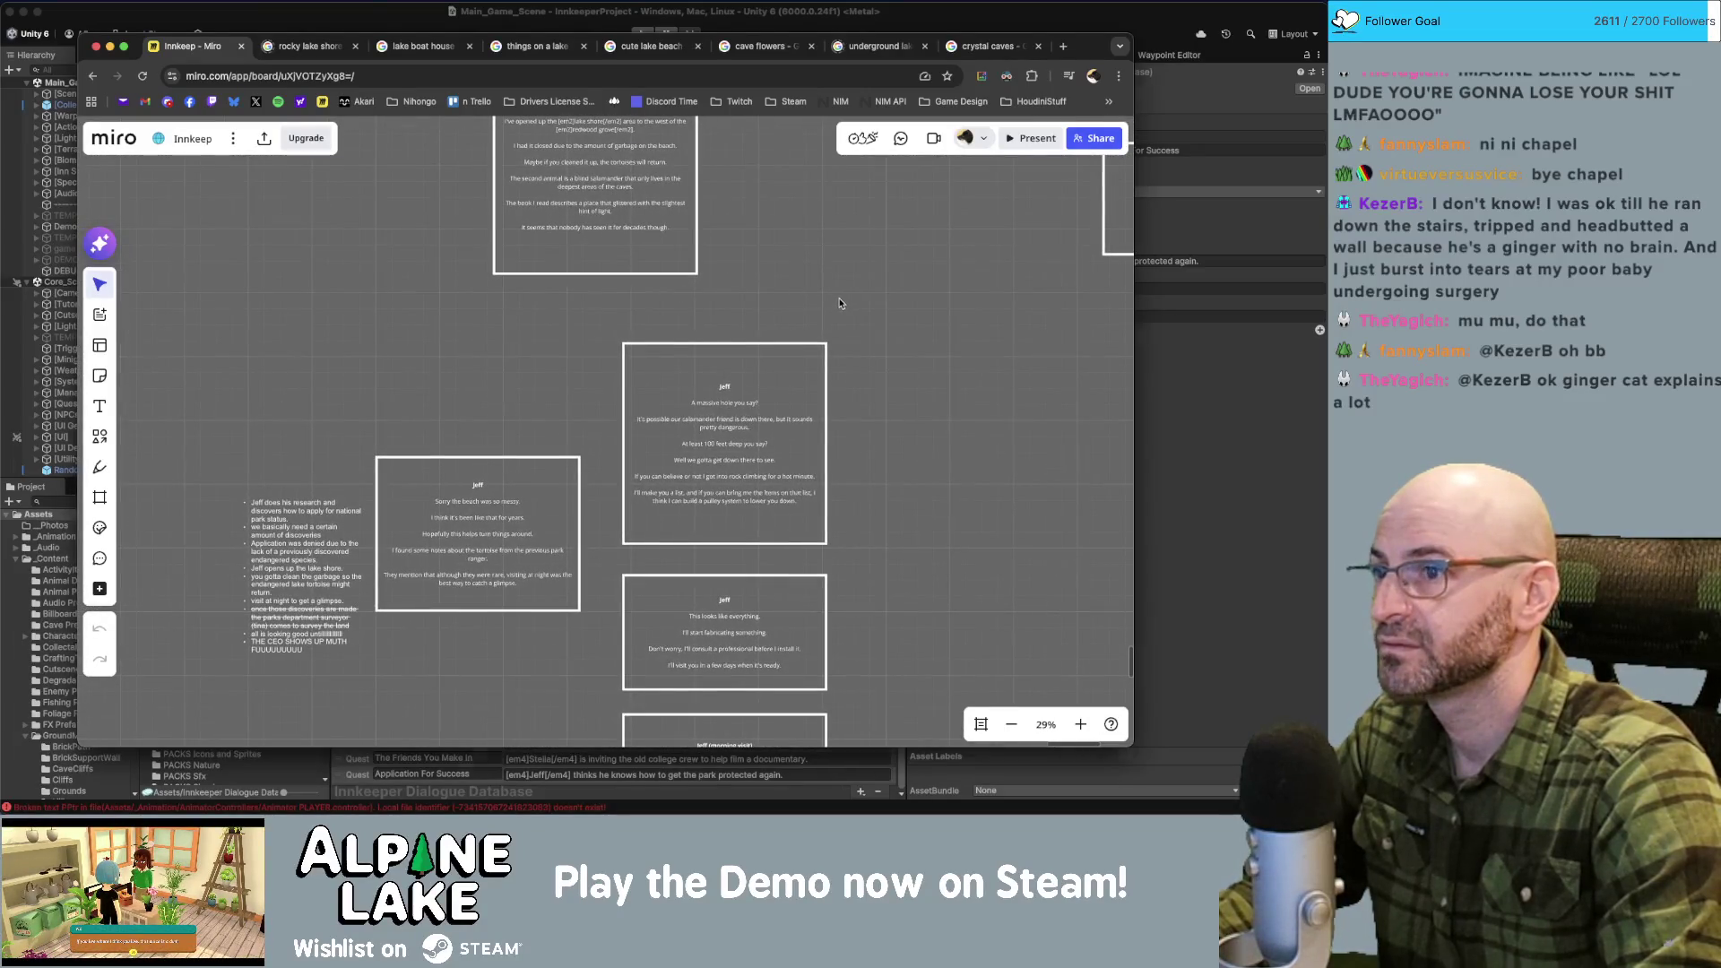
pyautogui.click(1220, 399)
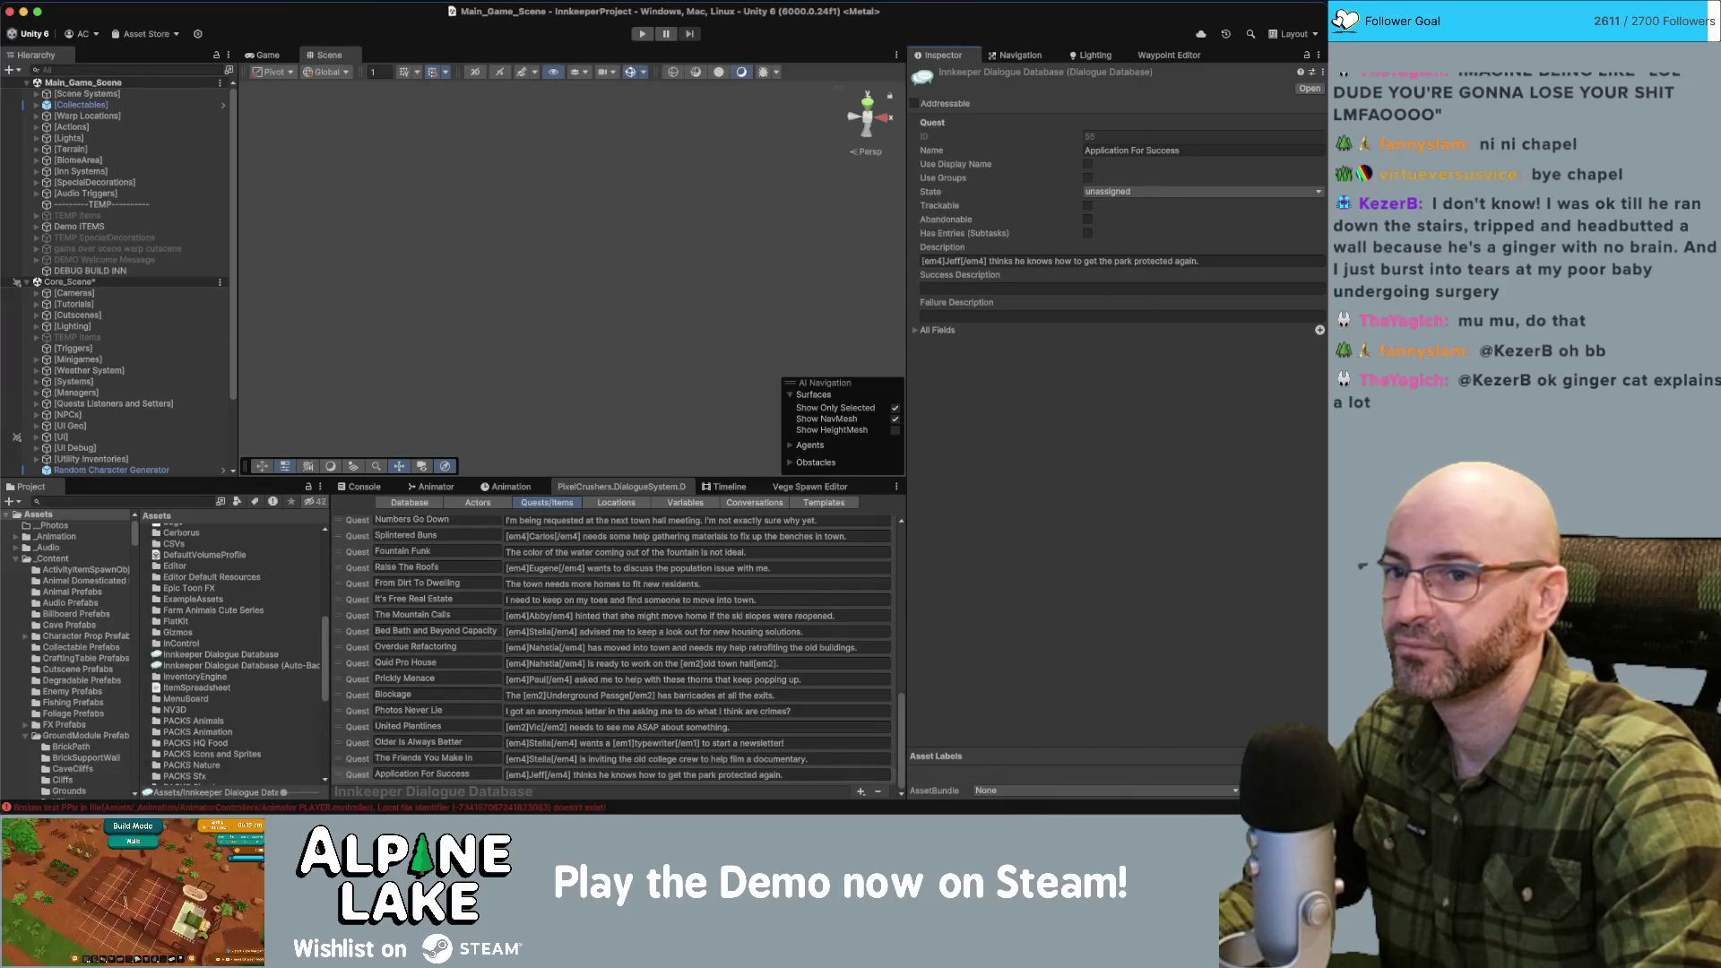
# Make the quest trackable, tracked on start, and enable its quest entries.
pyautogui.click(1088, 205)
pyautogui.click(1089, 220)
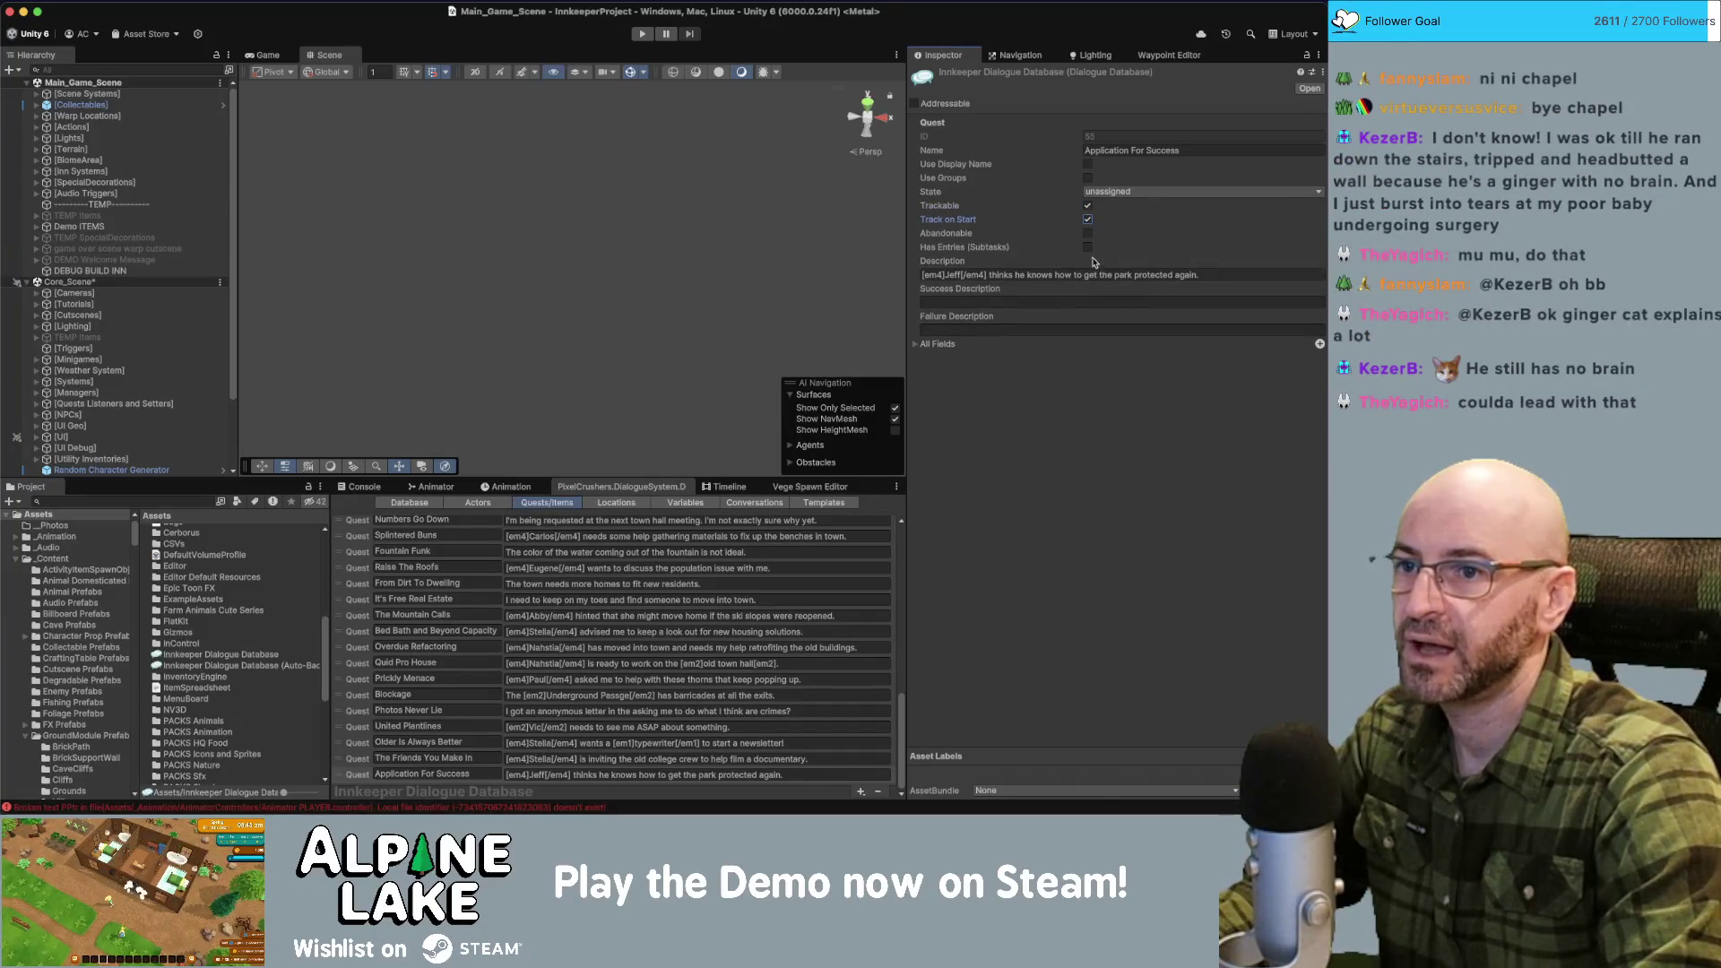
pyautogui.click(1089, 248)
# Add Entry 1 reading "Clean up the [em2]Lake Shore[/em2]." plus a blank second entry.
pyautogui.click(1159, 360)
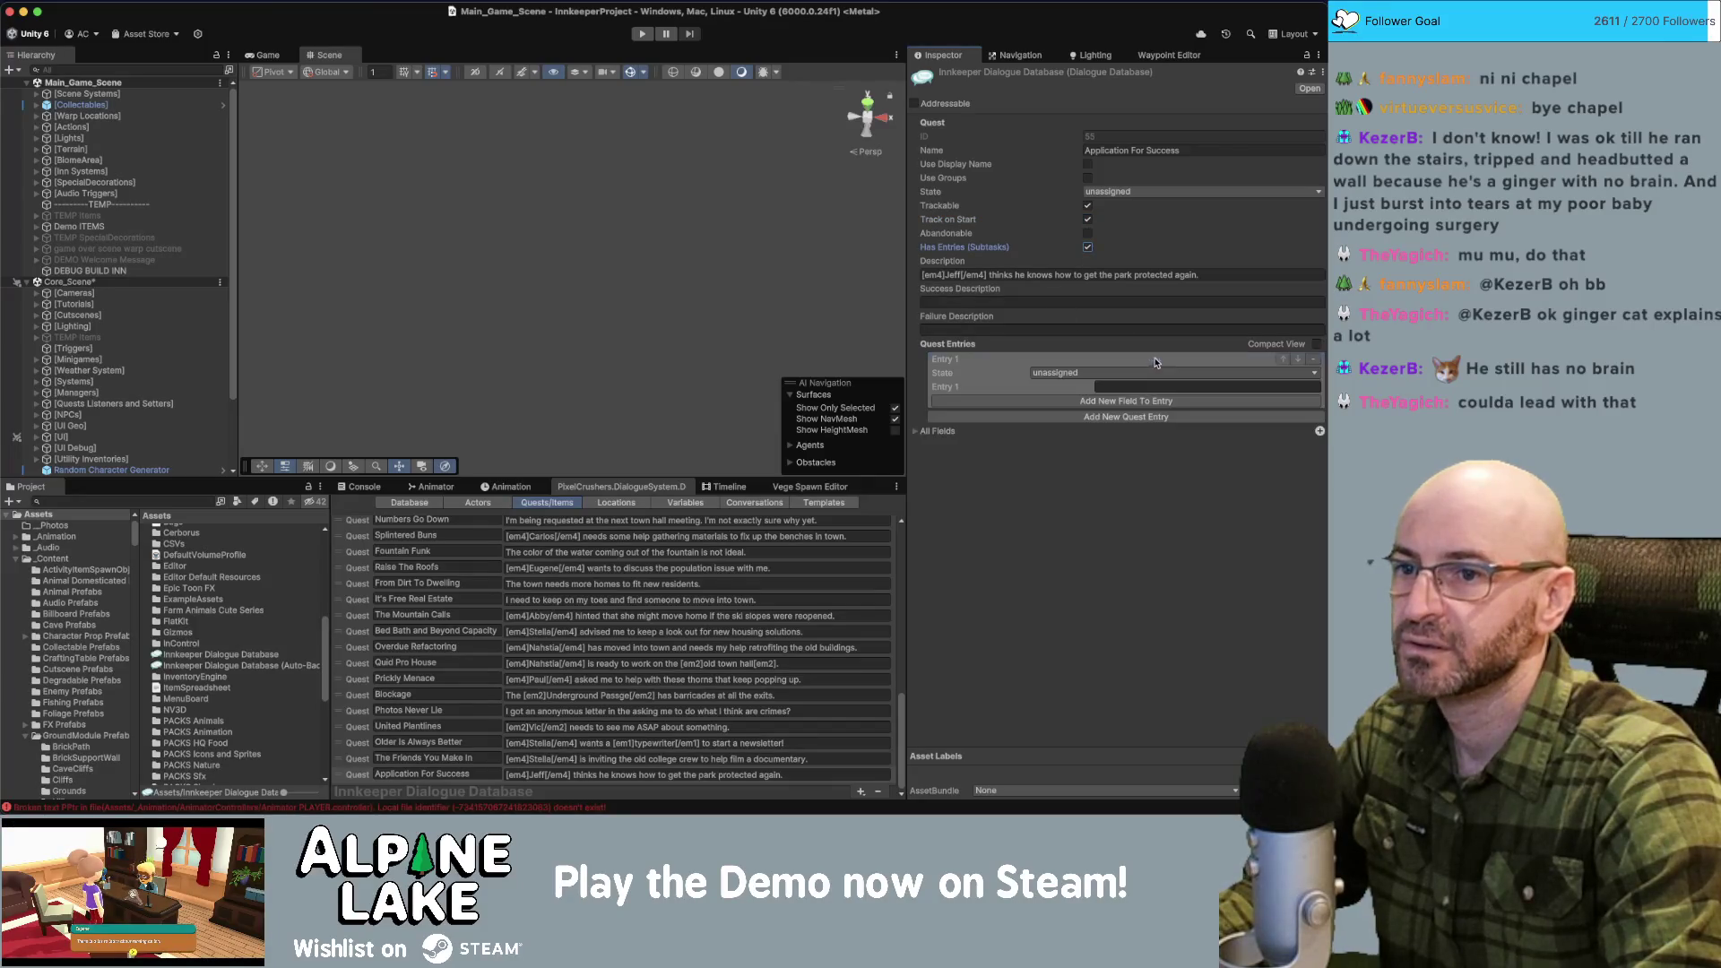
pyautogui.click(1135, 386)
pyautogui.write('Cle')
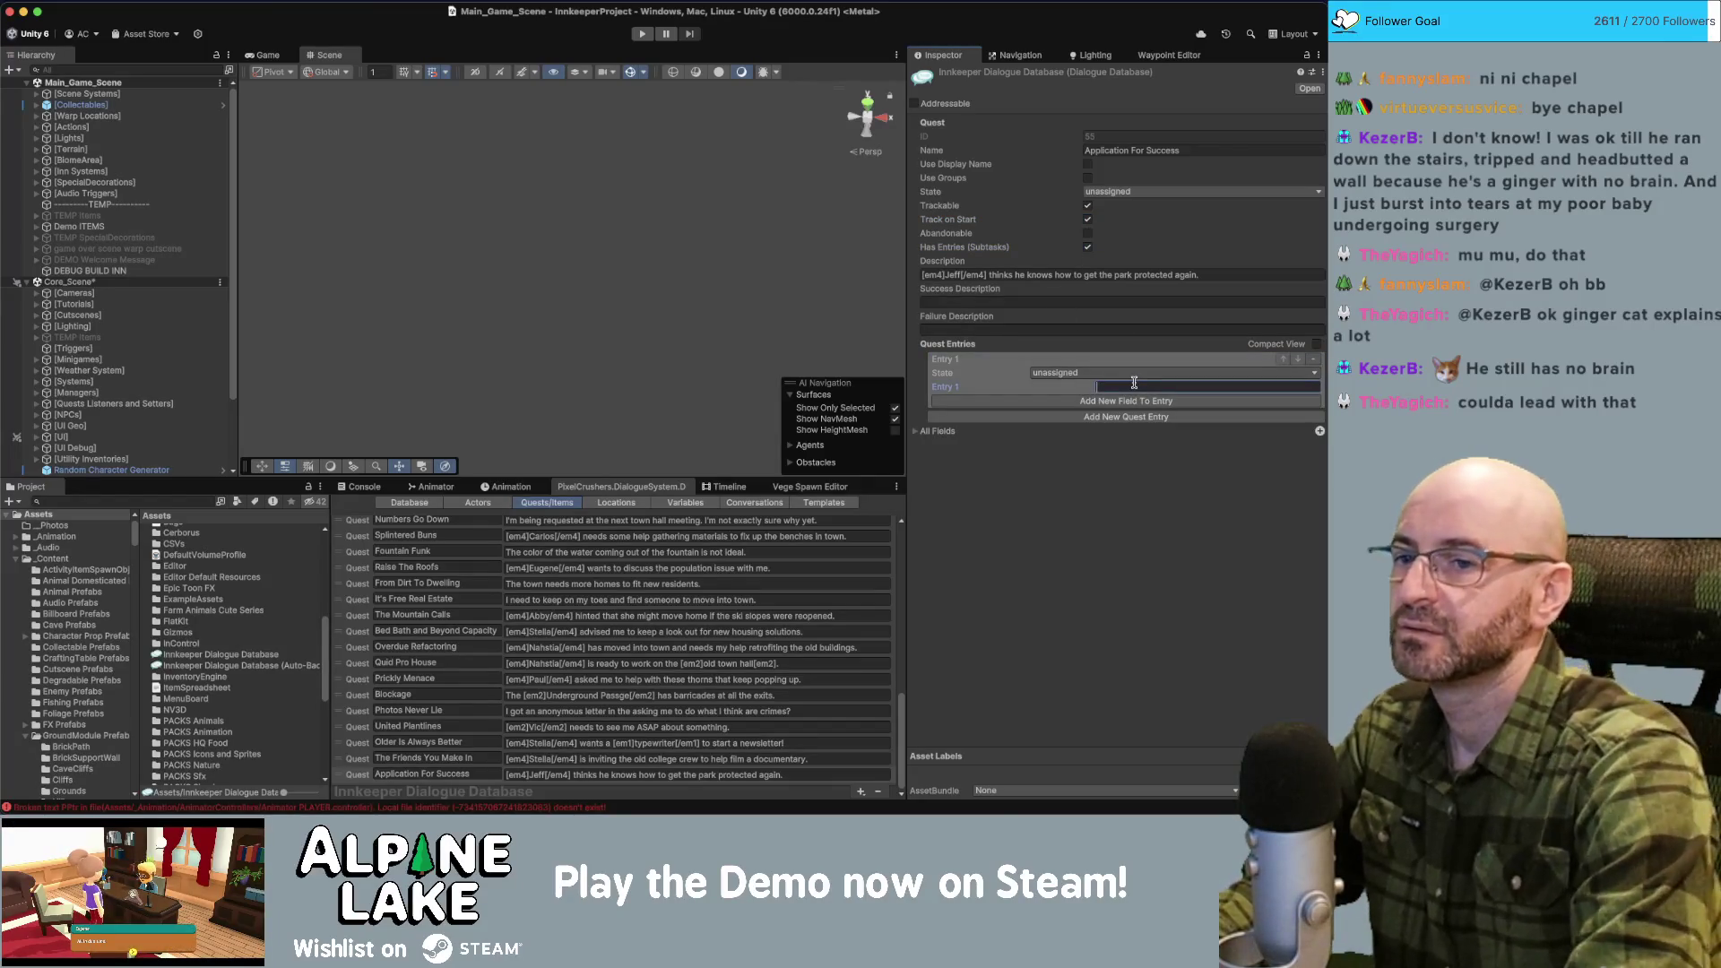
pyautogui.write('an up the [em2]')
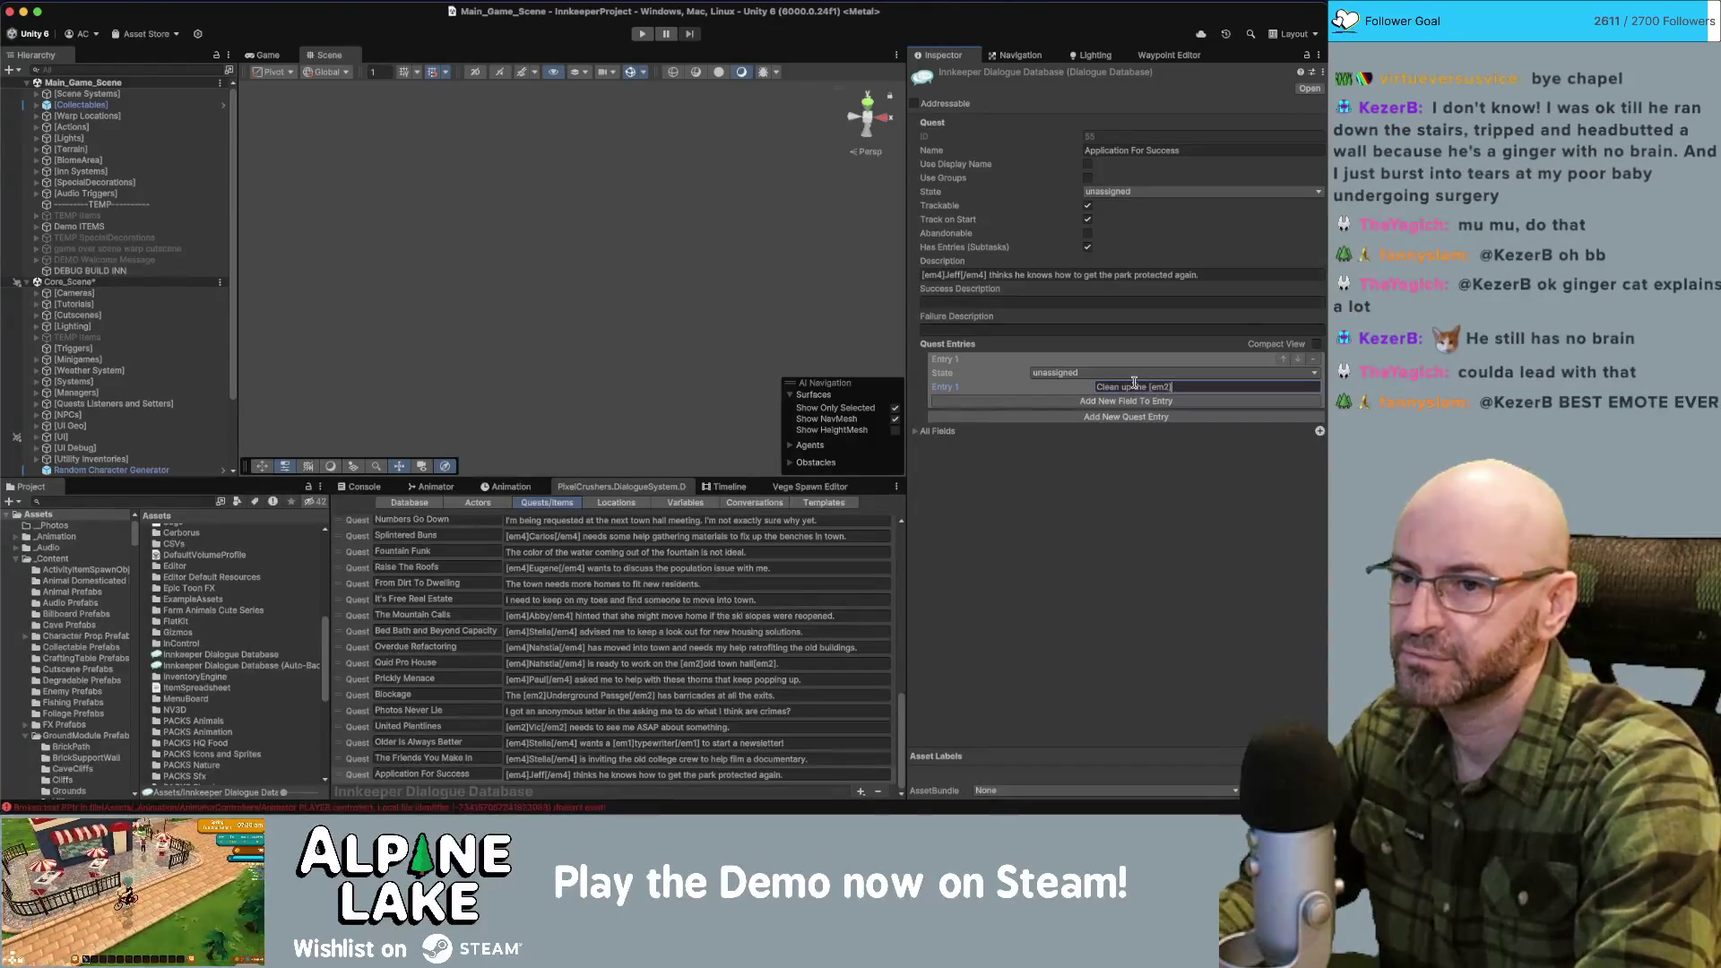
pyautogui.write('Lake Shore')
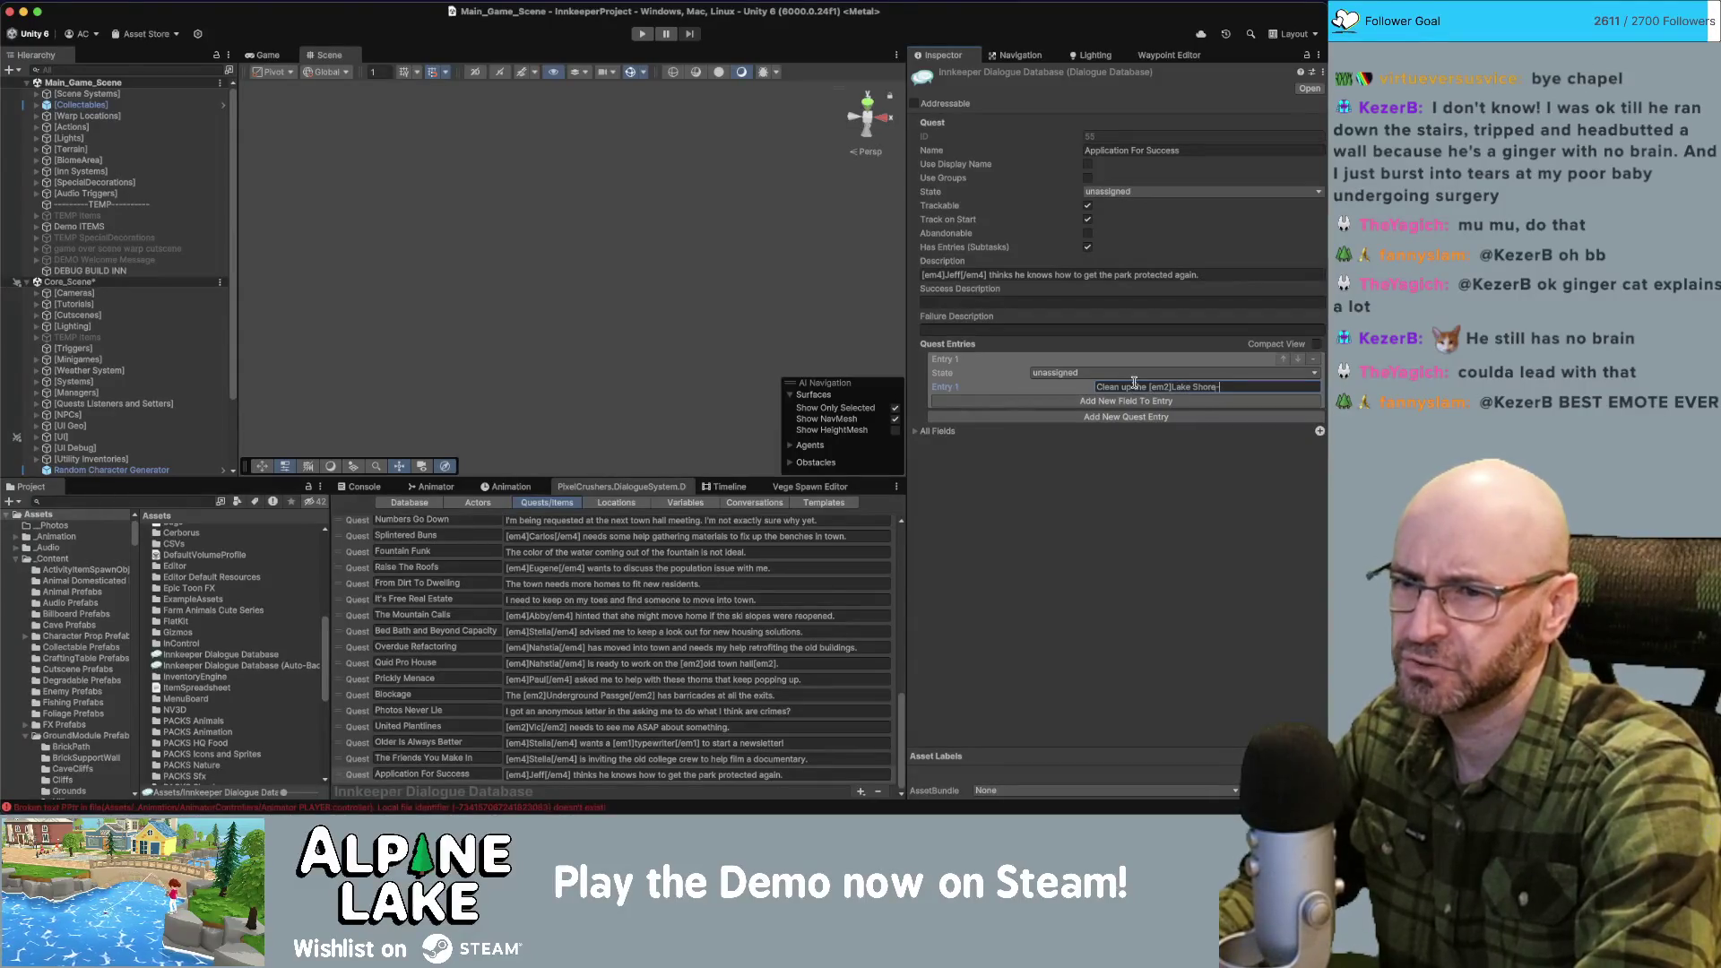
pyautogui.write('[/em')
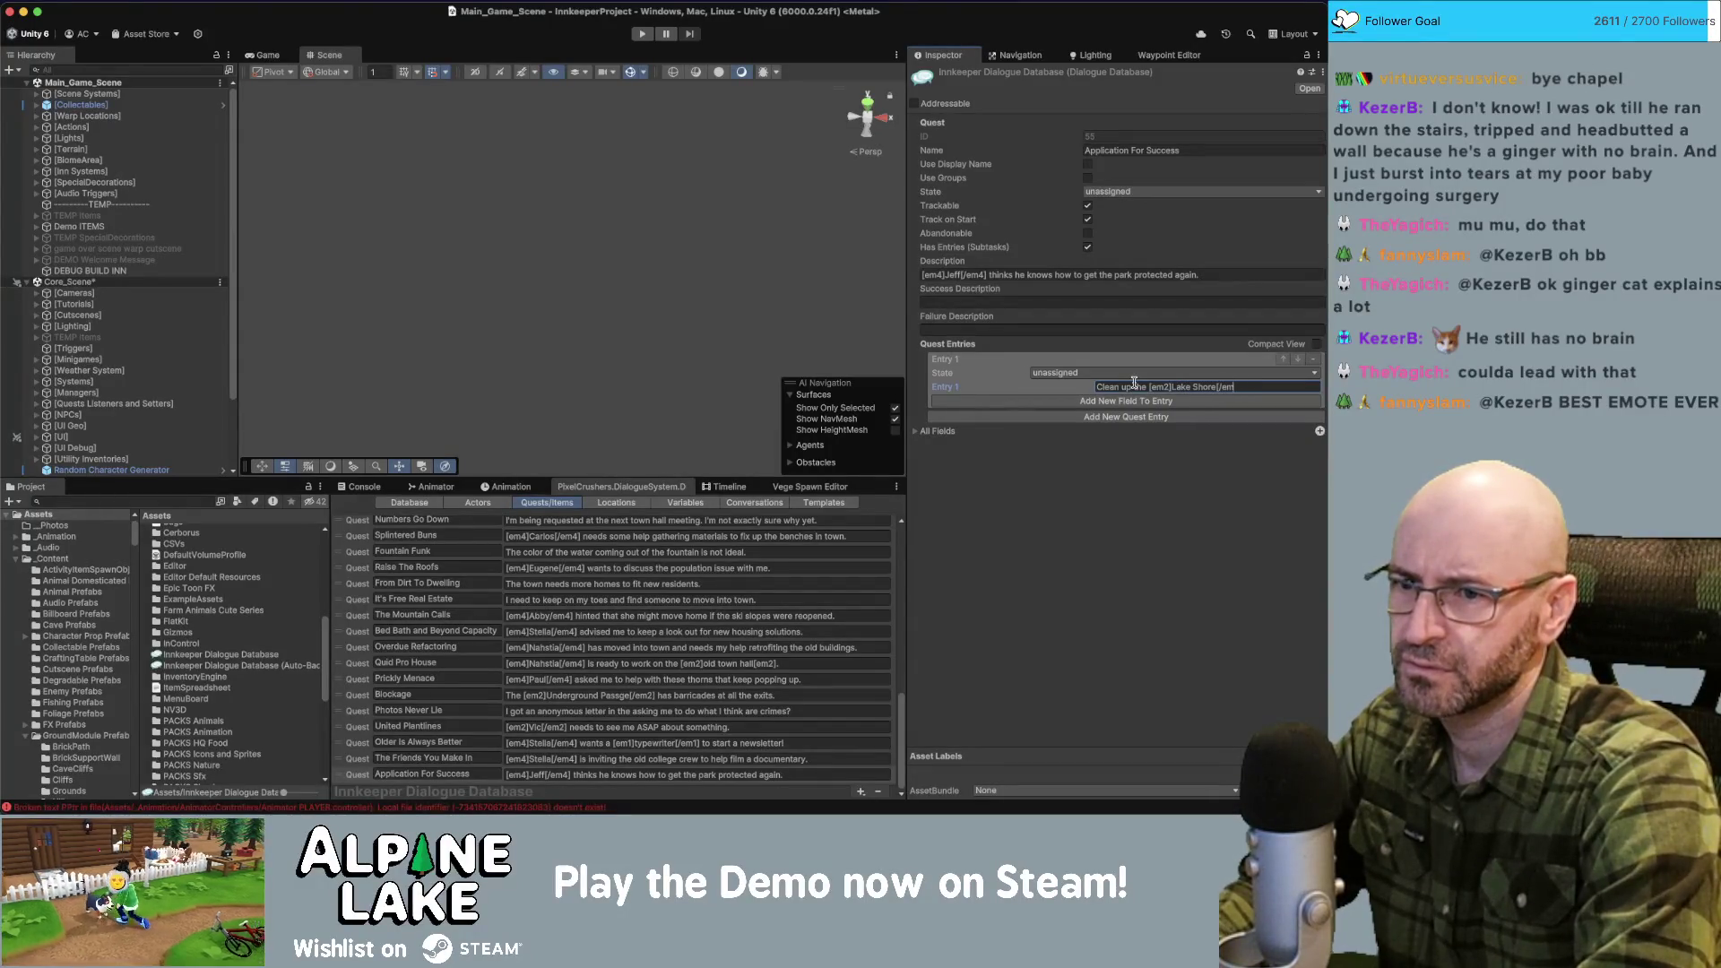
pyautogui.write('2].')
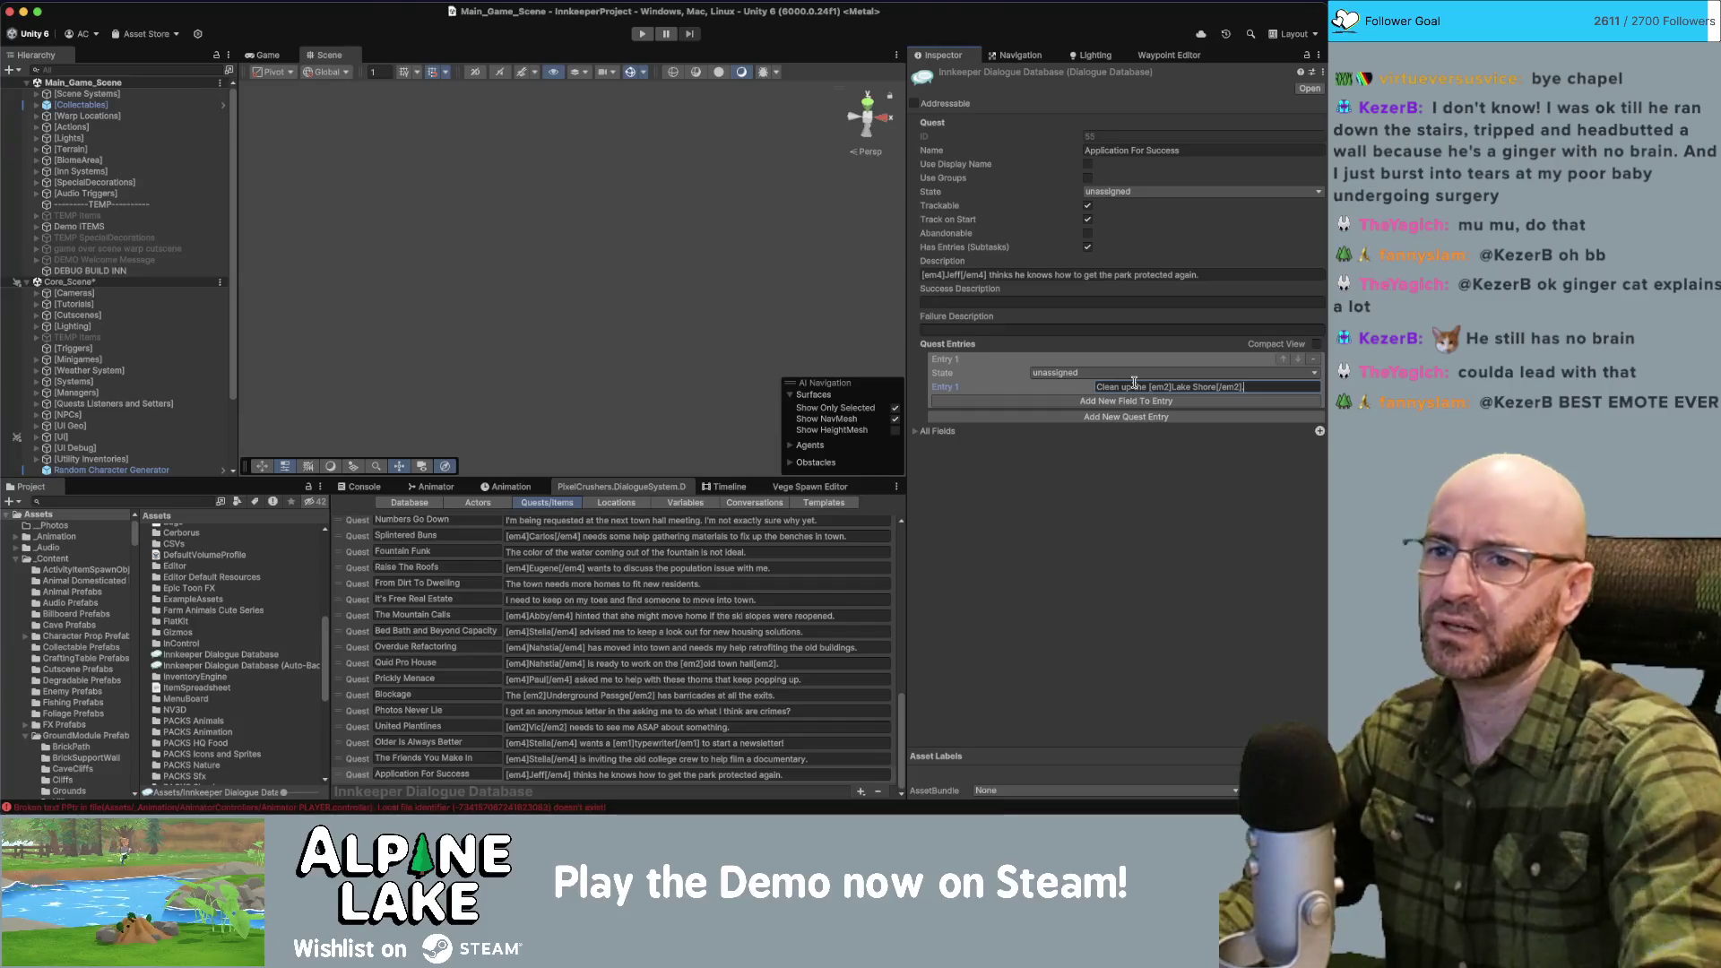
pyautogui.click(1242, 468)
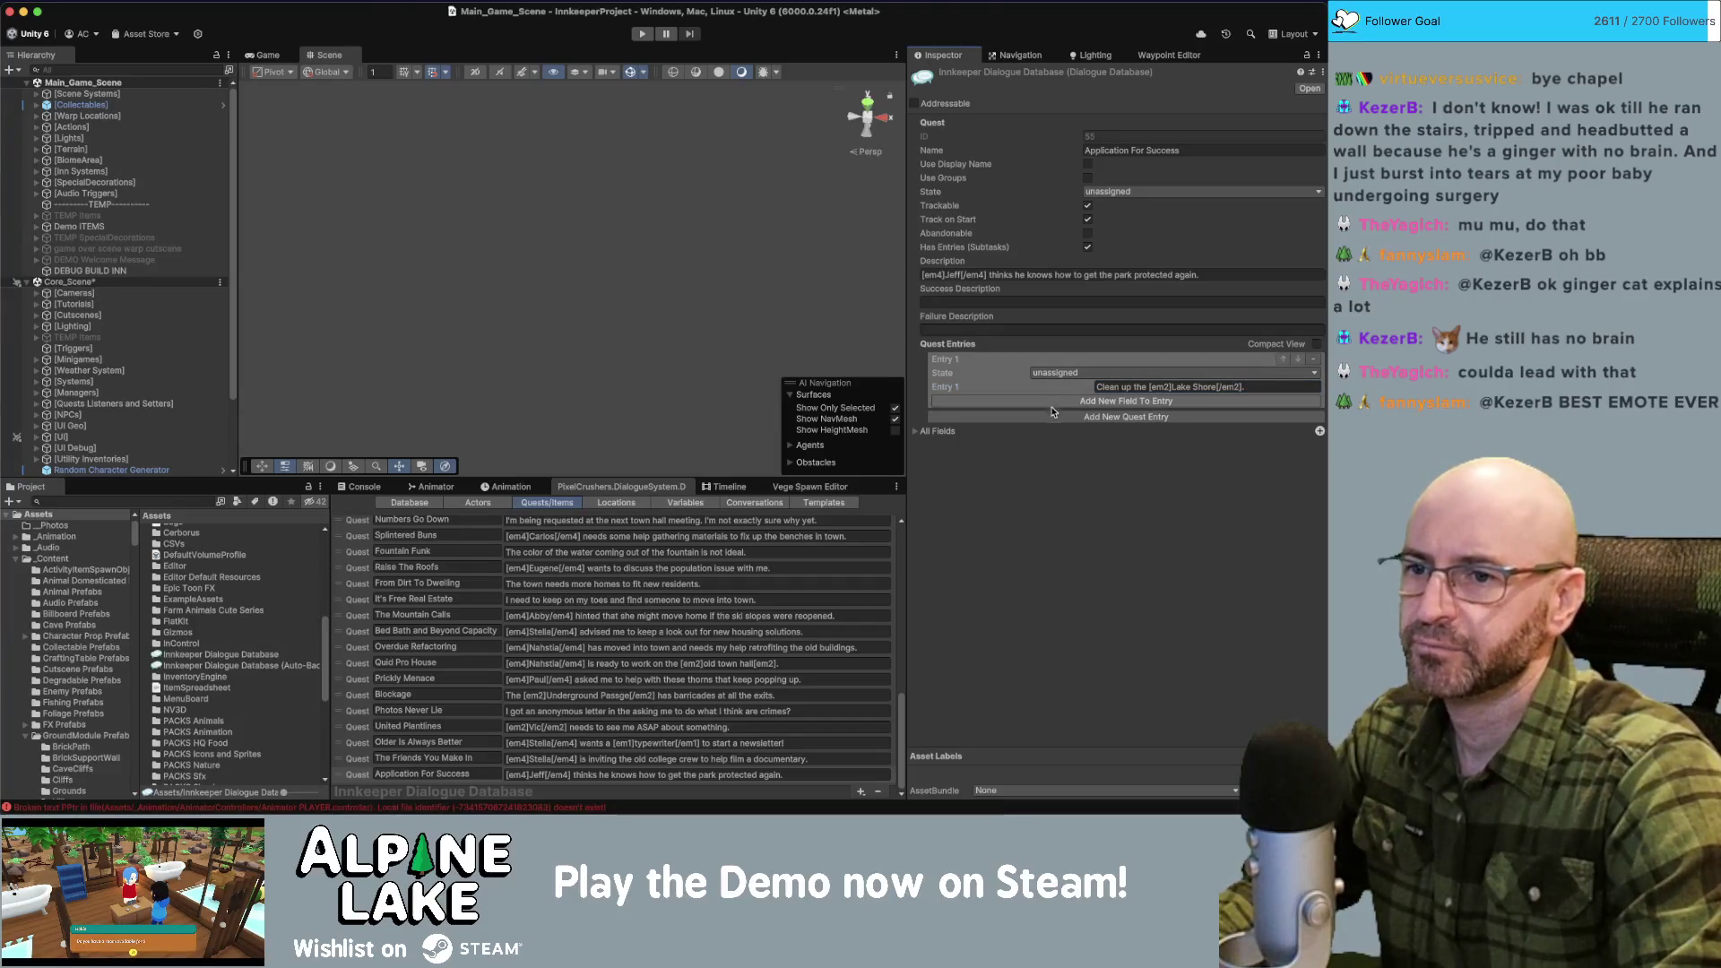
pyautogui.click(1090, 417)
# Fill Entry 2 with "Investigate the caves" and add a third entry slot.
pyautogui.click(1143, 445)
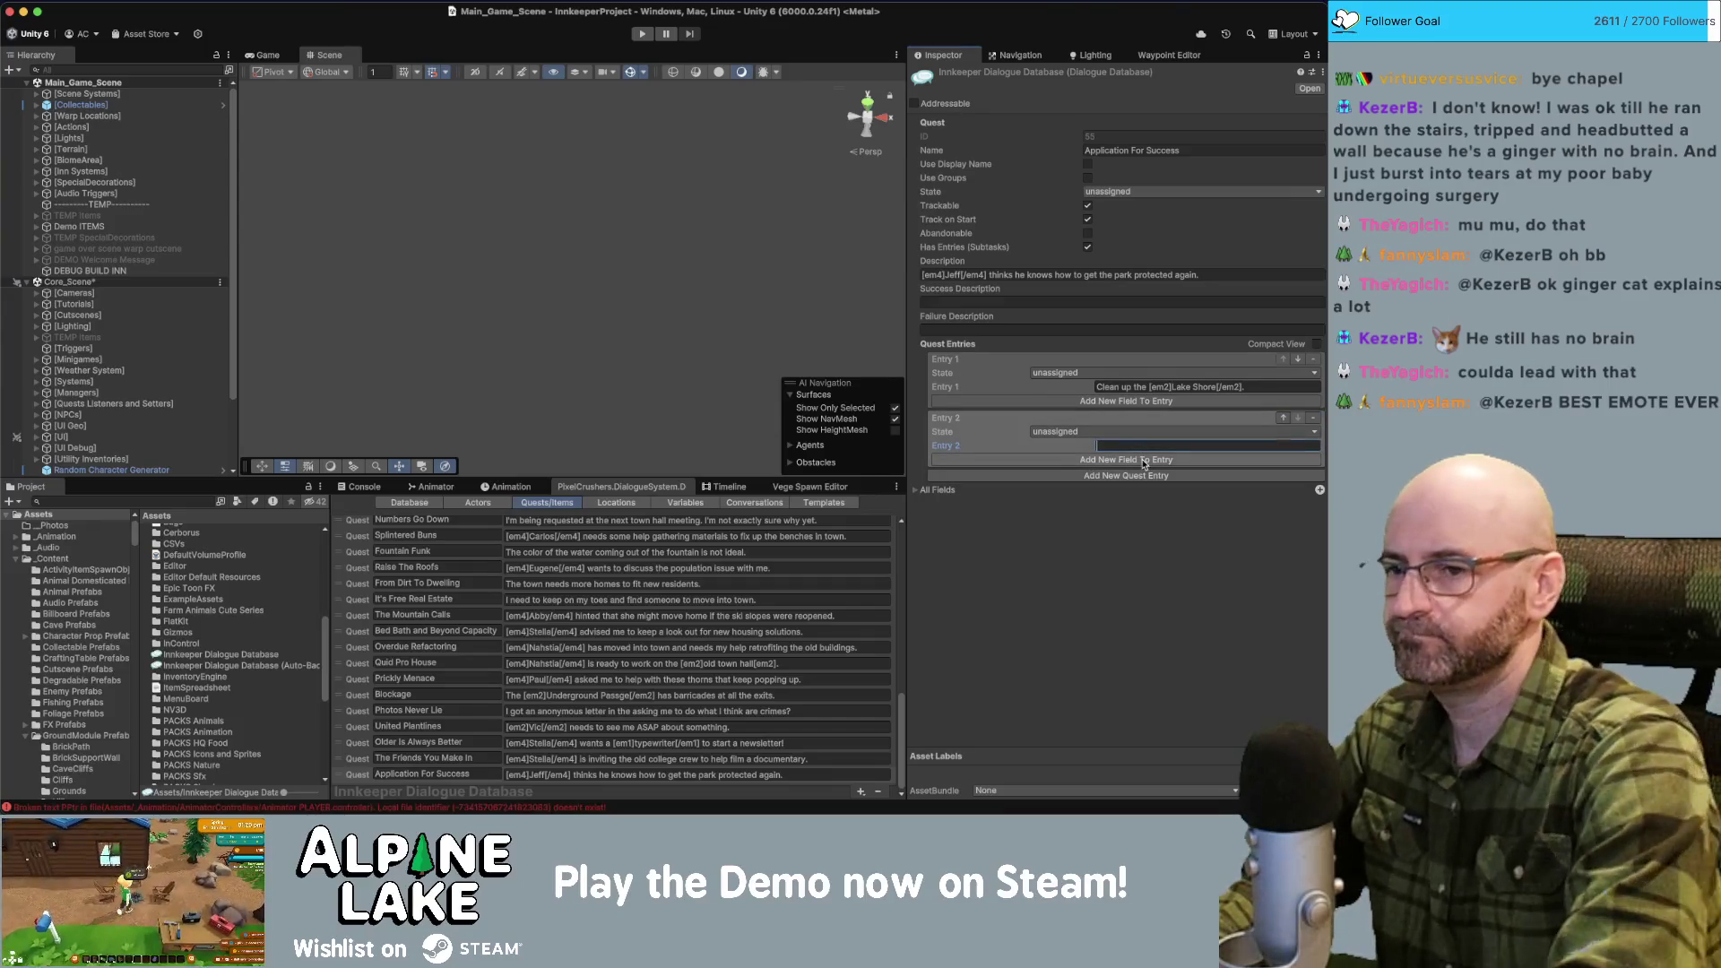
pyautogui.write('Investigate the c')
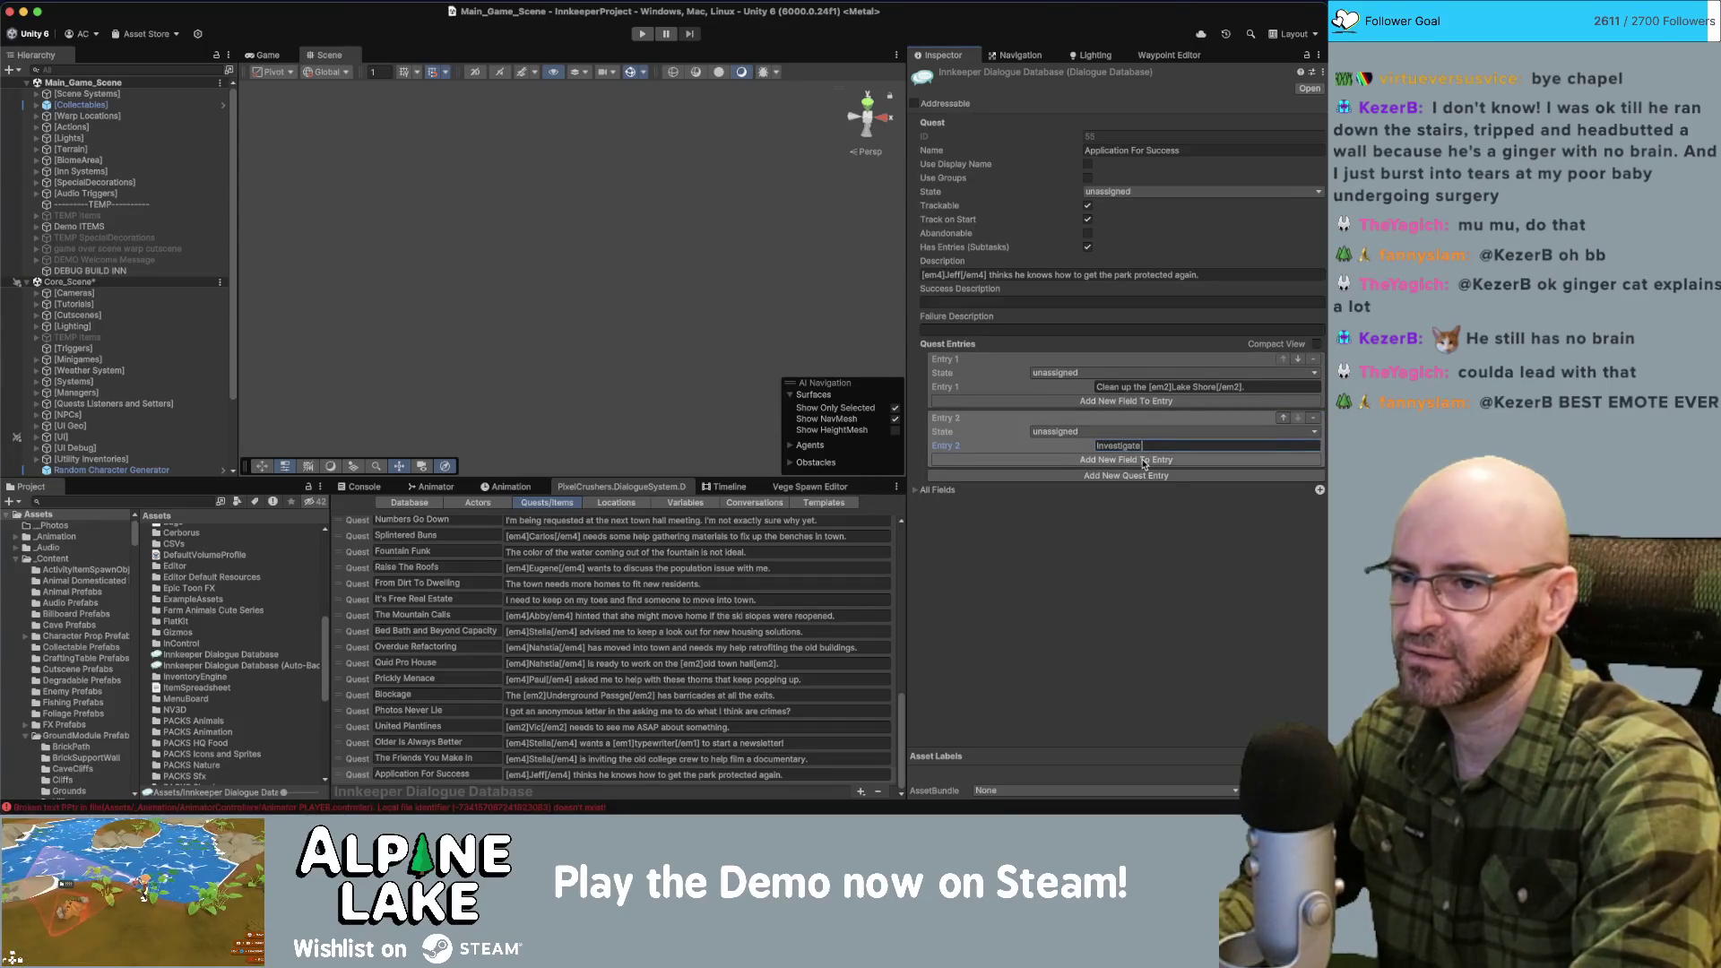
pyautogui.write('aves.')
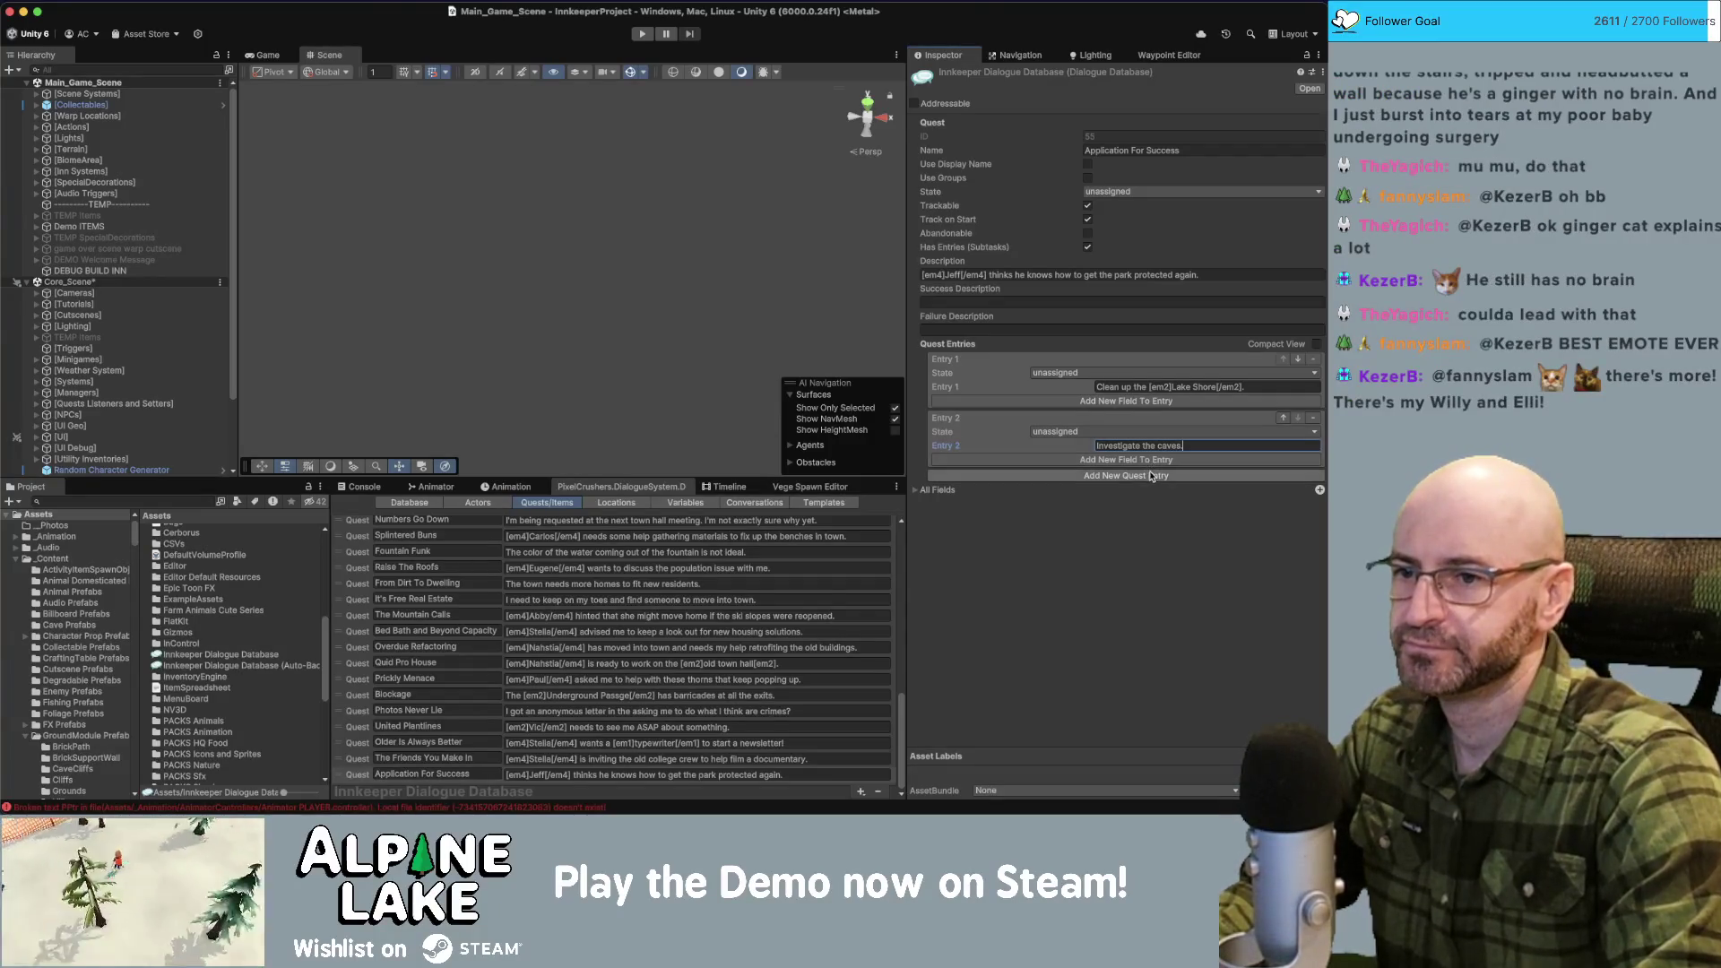
pyautogui.click(1138, 476)
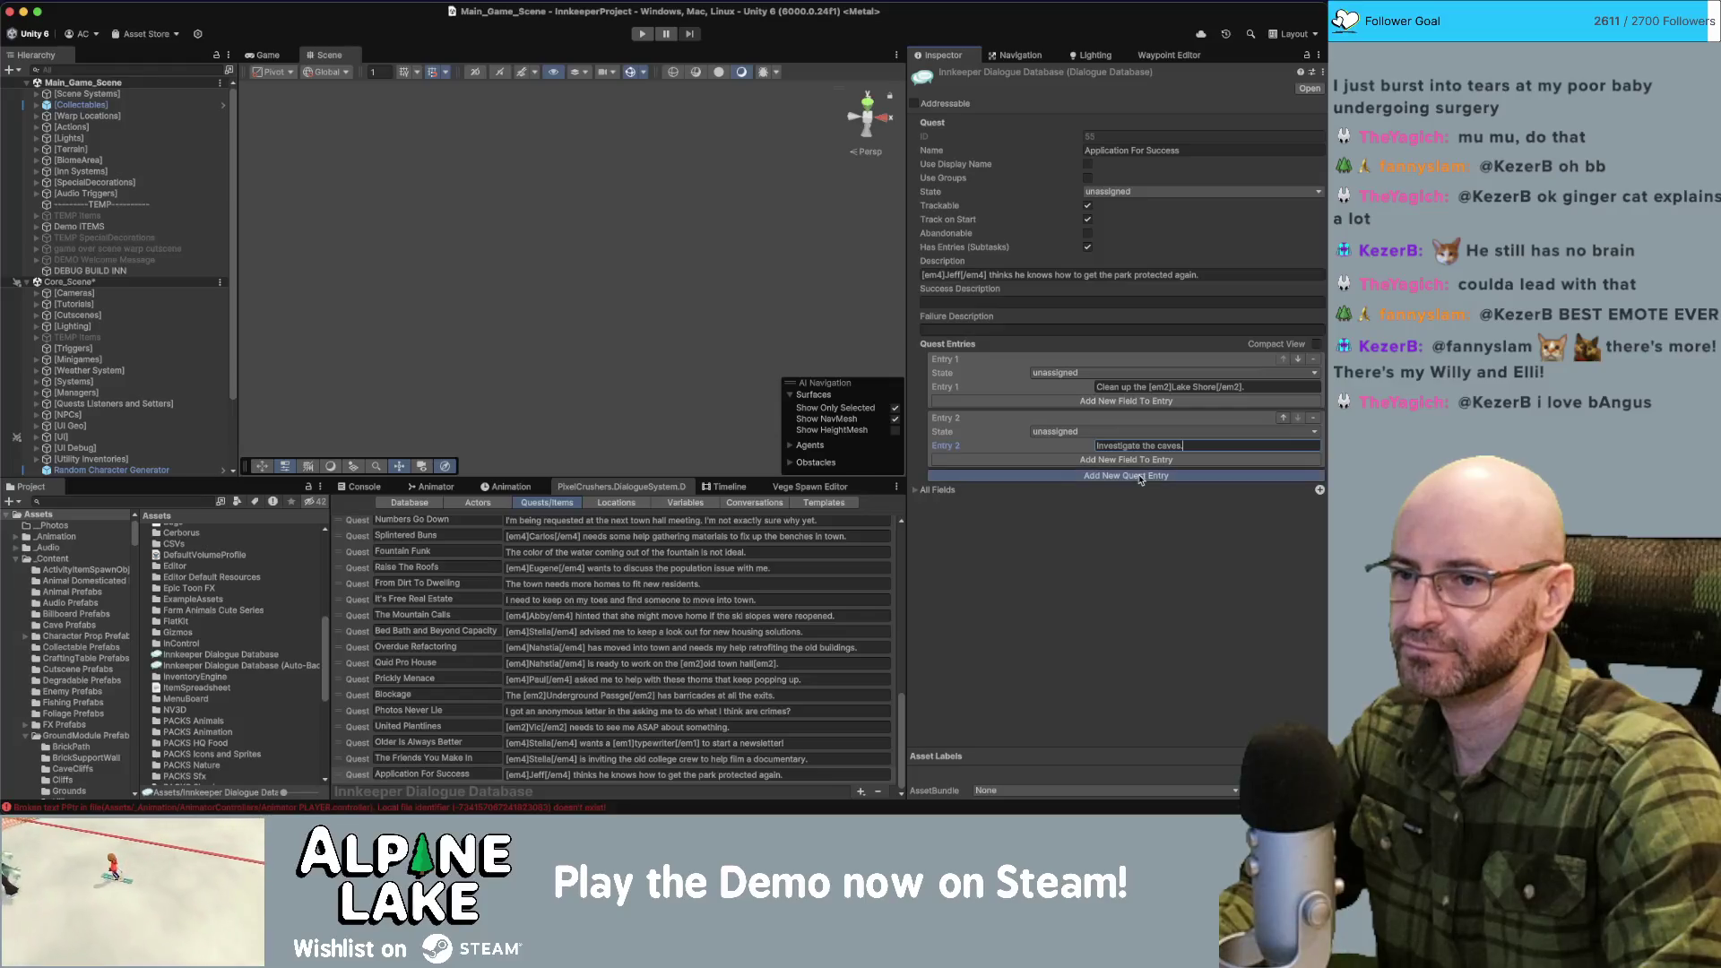
# Fill in Entry 3 as "Capture a photo of a [em5]bigole tortoise[/em5].".
pyautogui.click(1142, 505)
pyautogui.write('Ca')
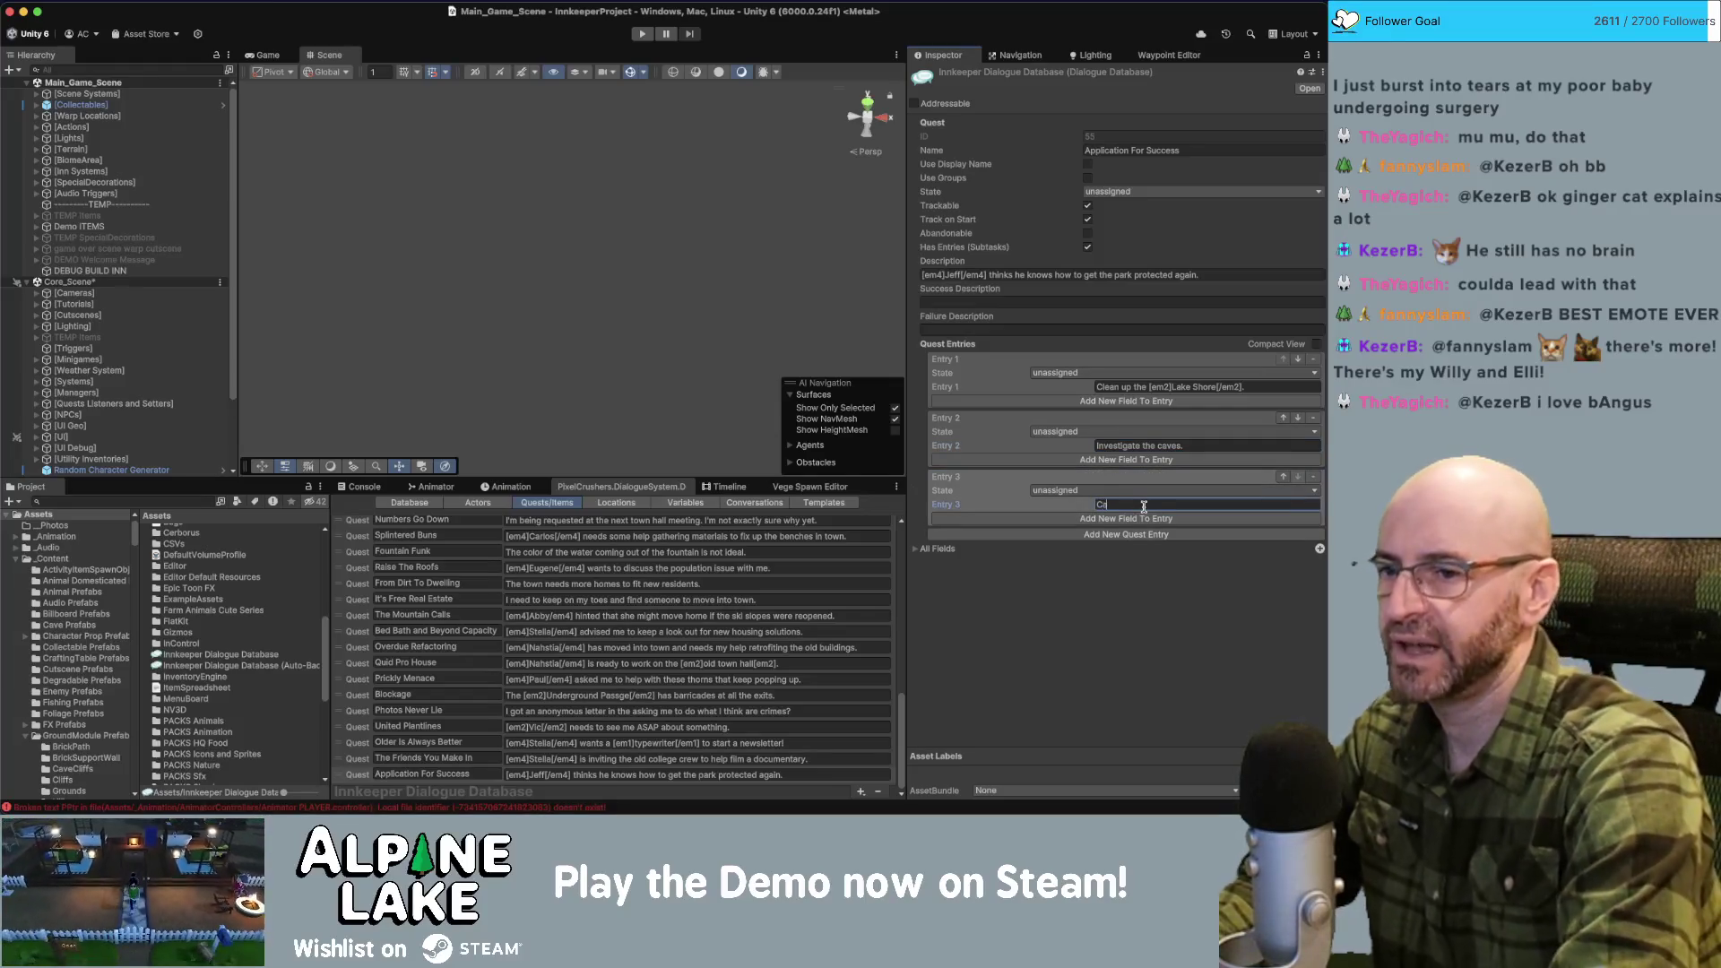
pyautogui.write('hoto of a [m')
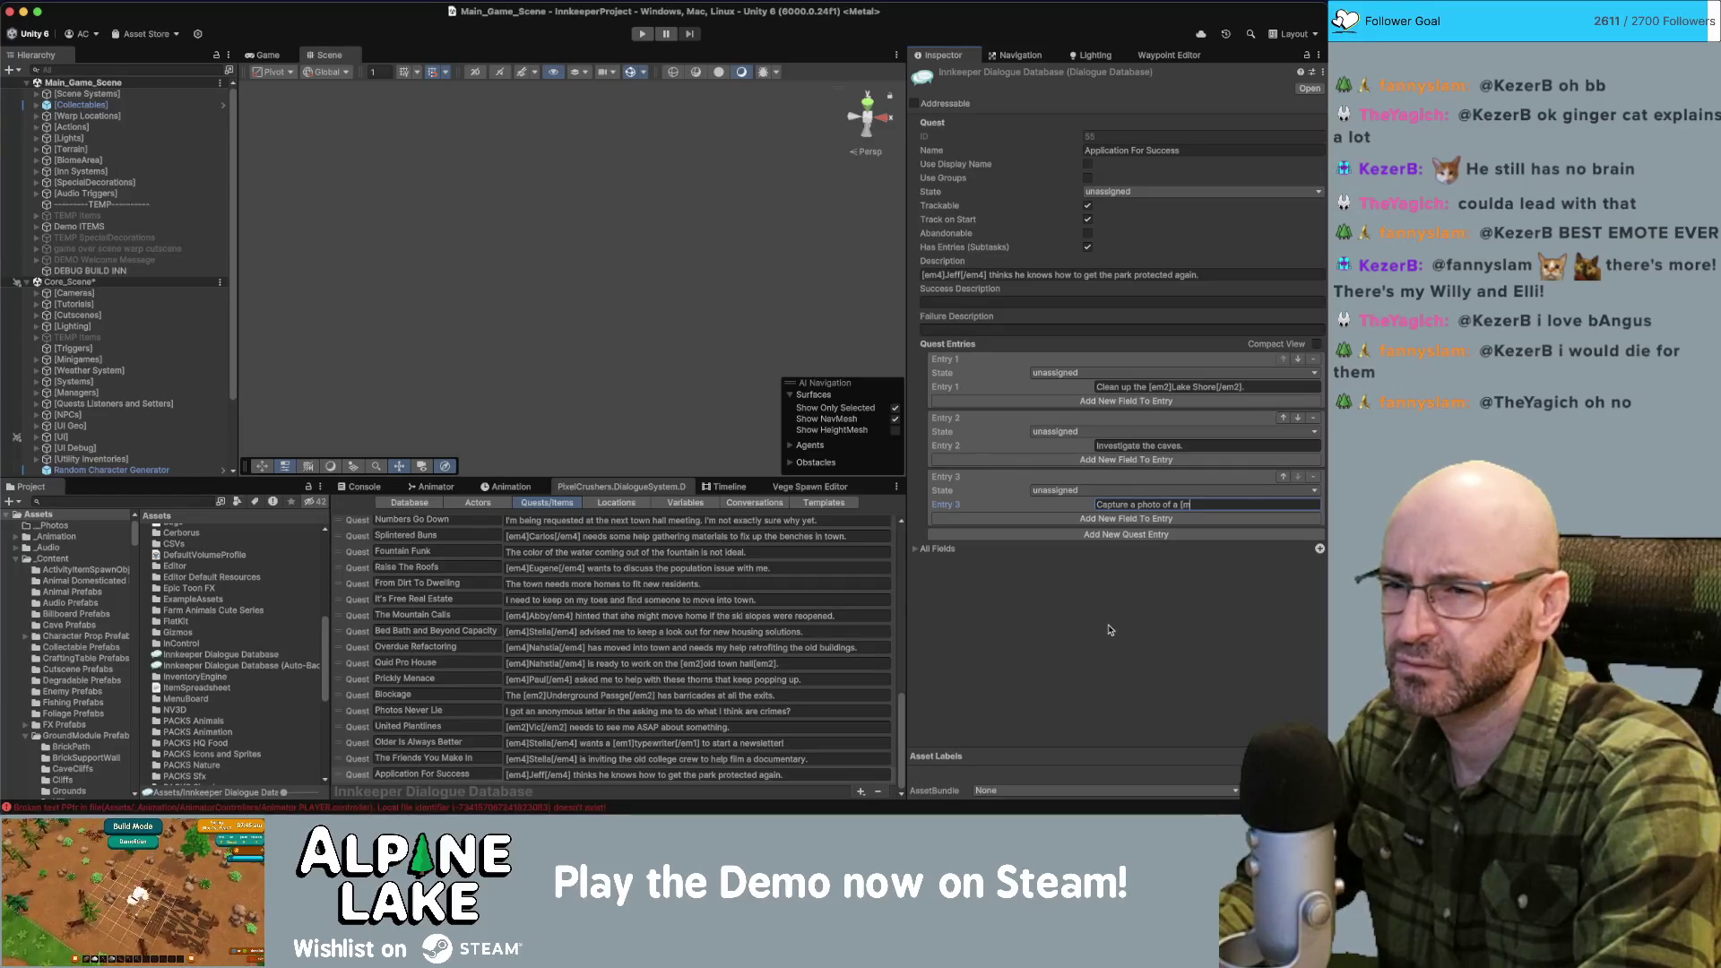
pyautogui.write('5')
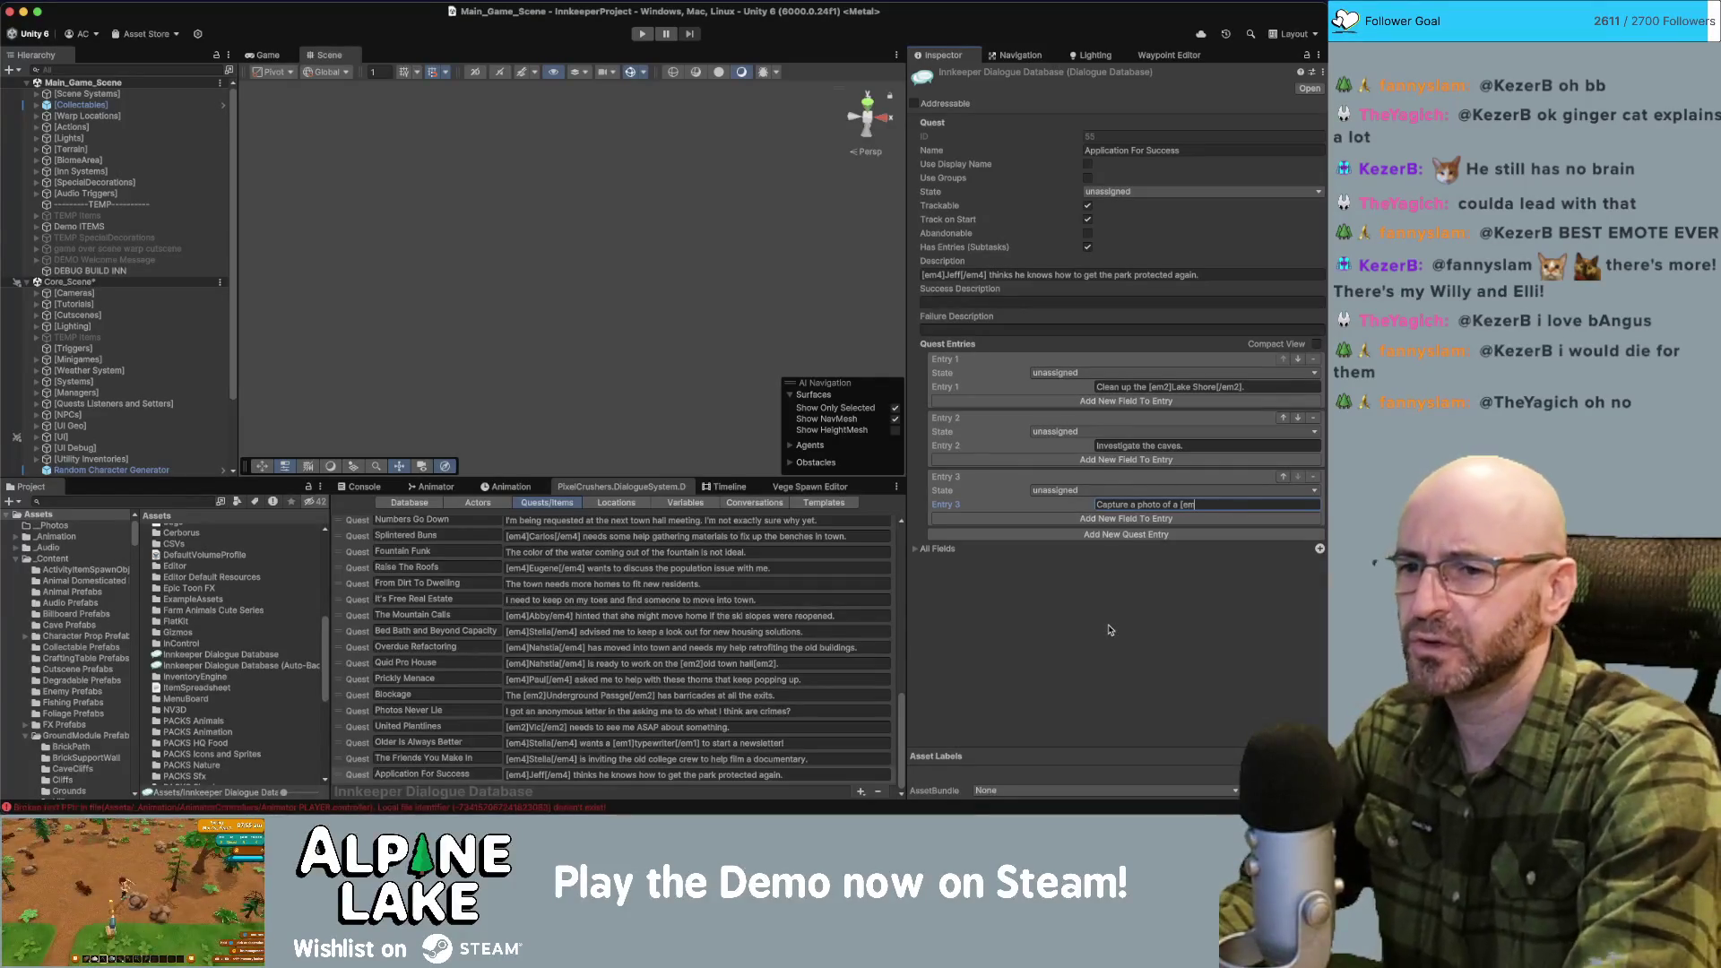
pyautogui.write(']')
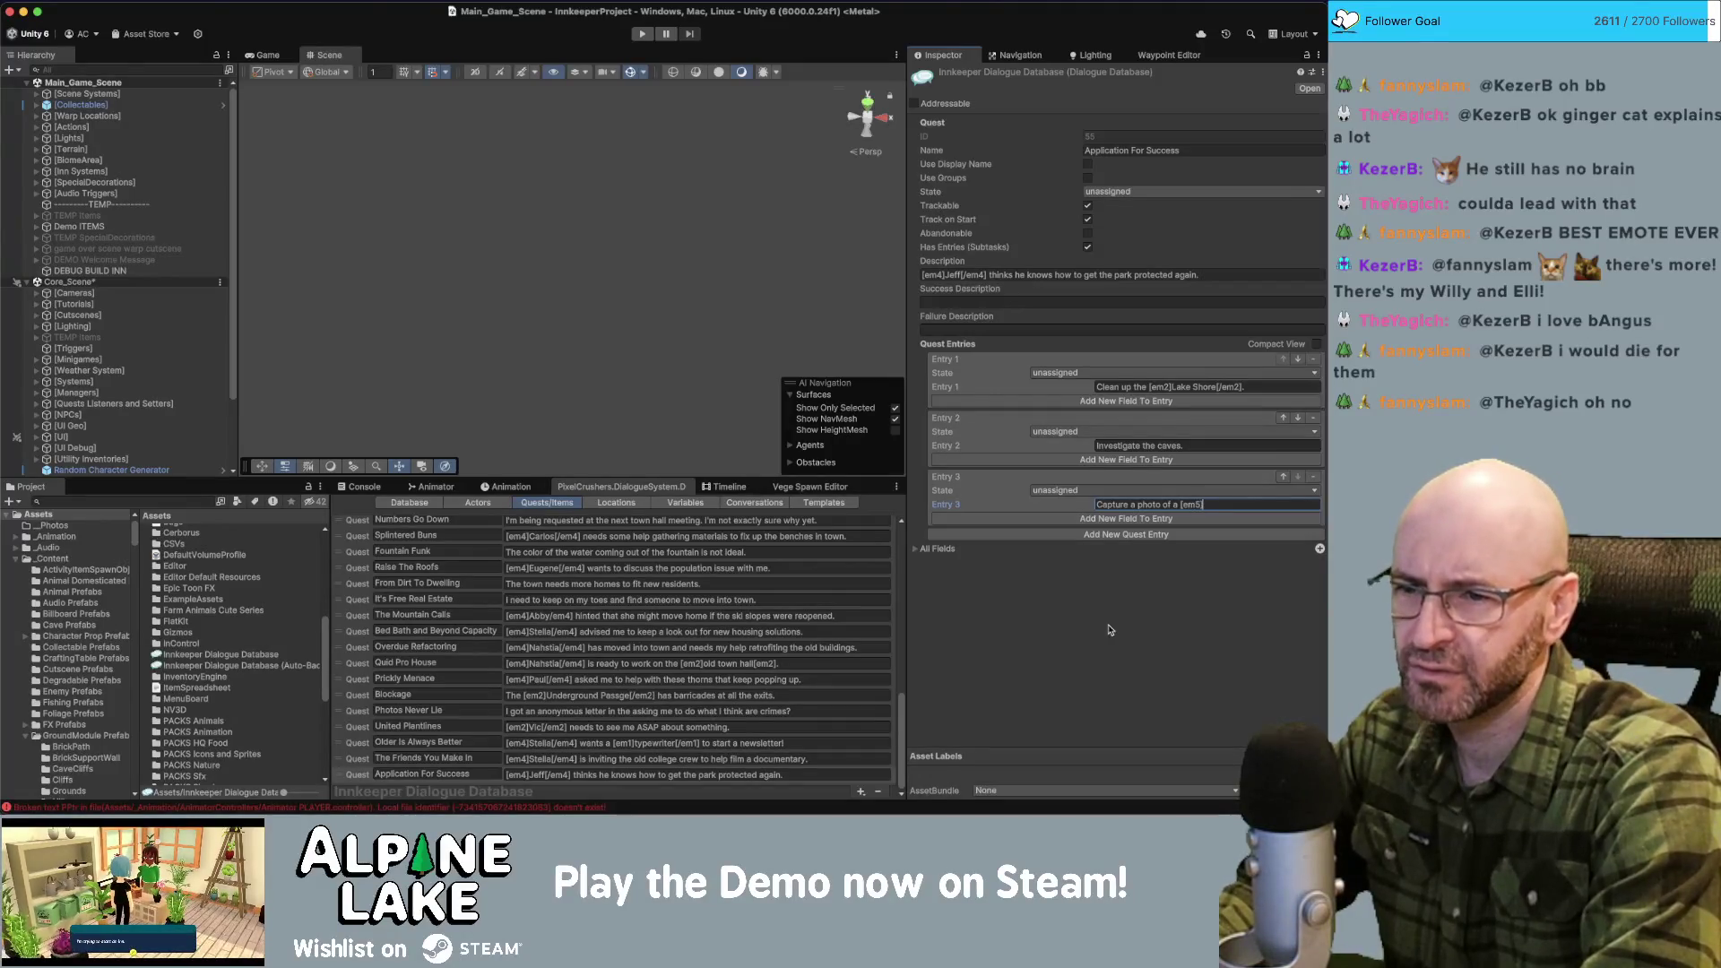
pyautogui.write('biggal')
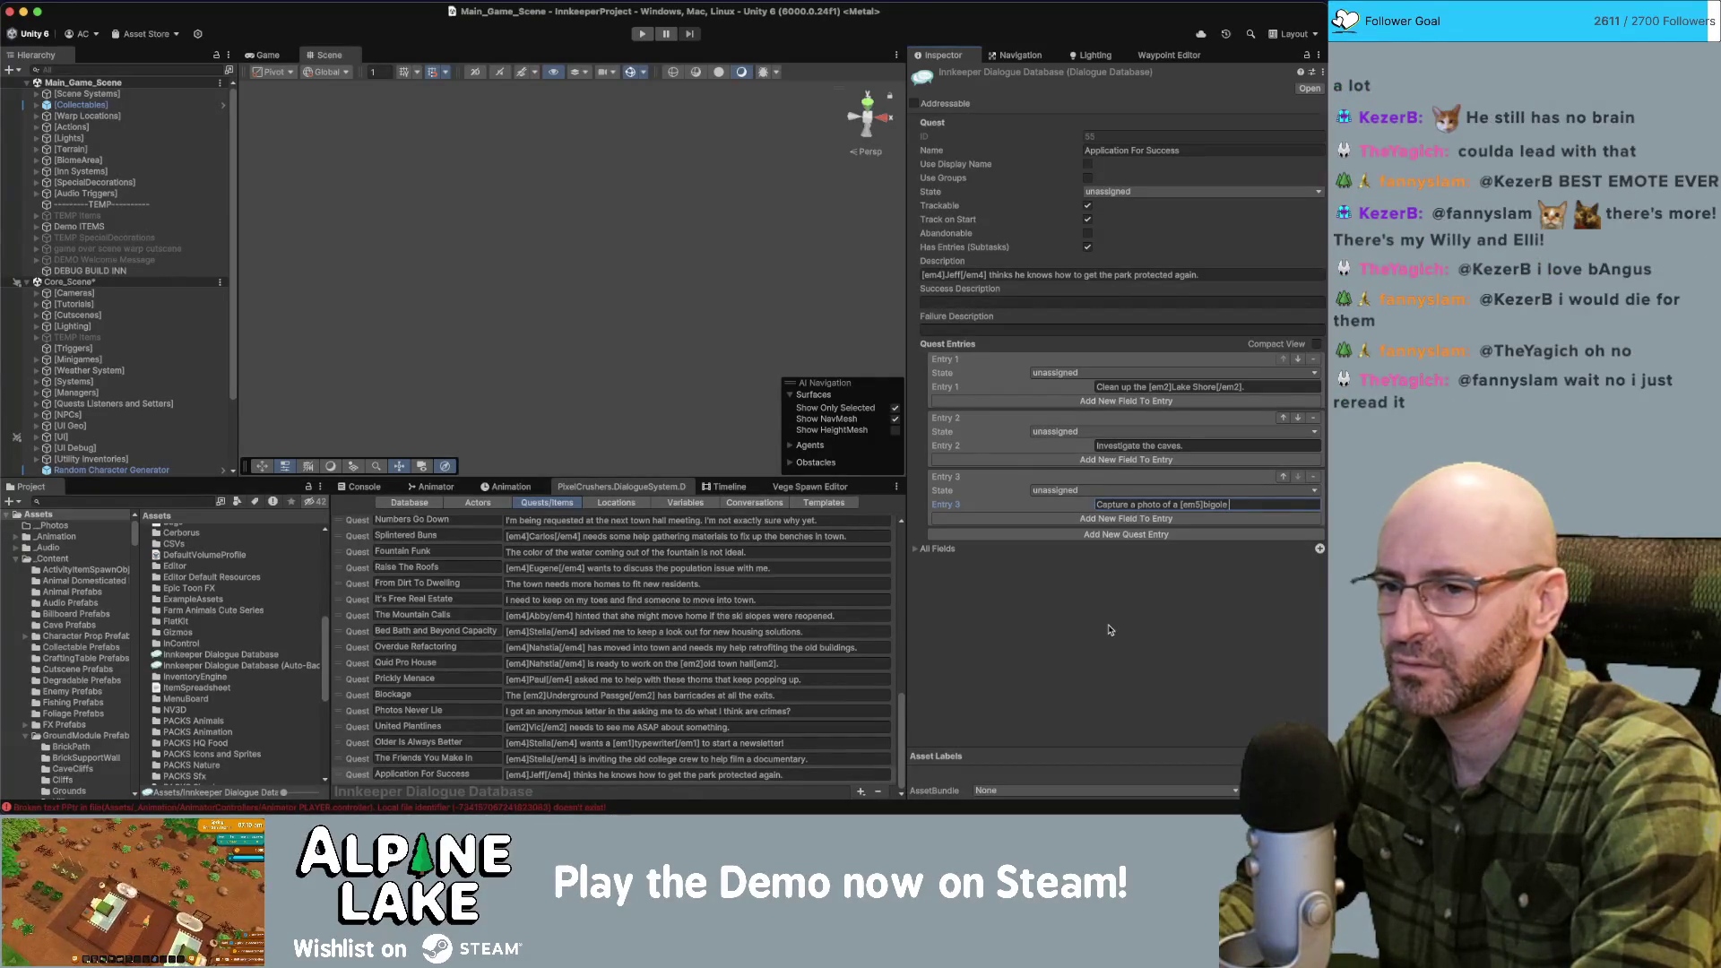
pyautogui.write('o')
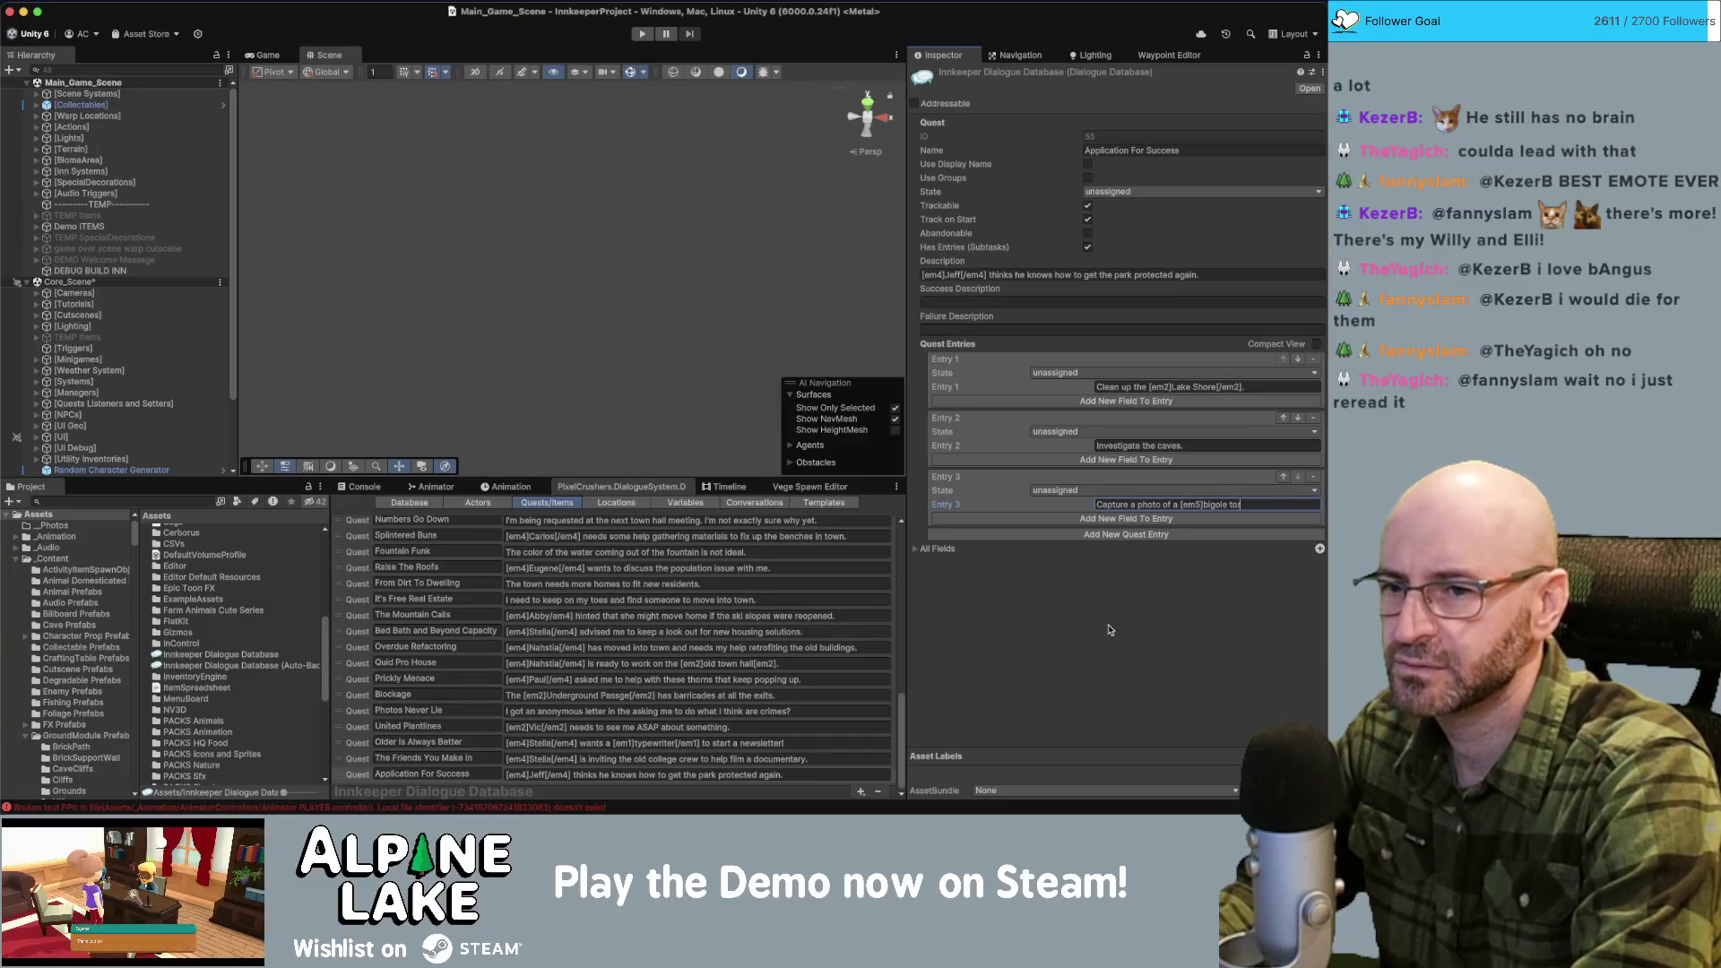
pyautogui.write('m5')
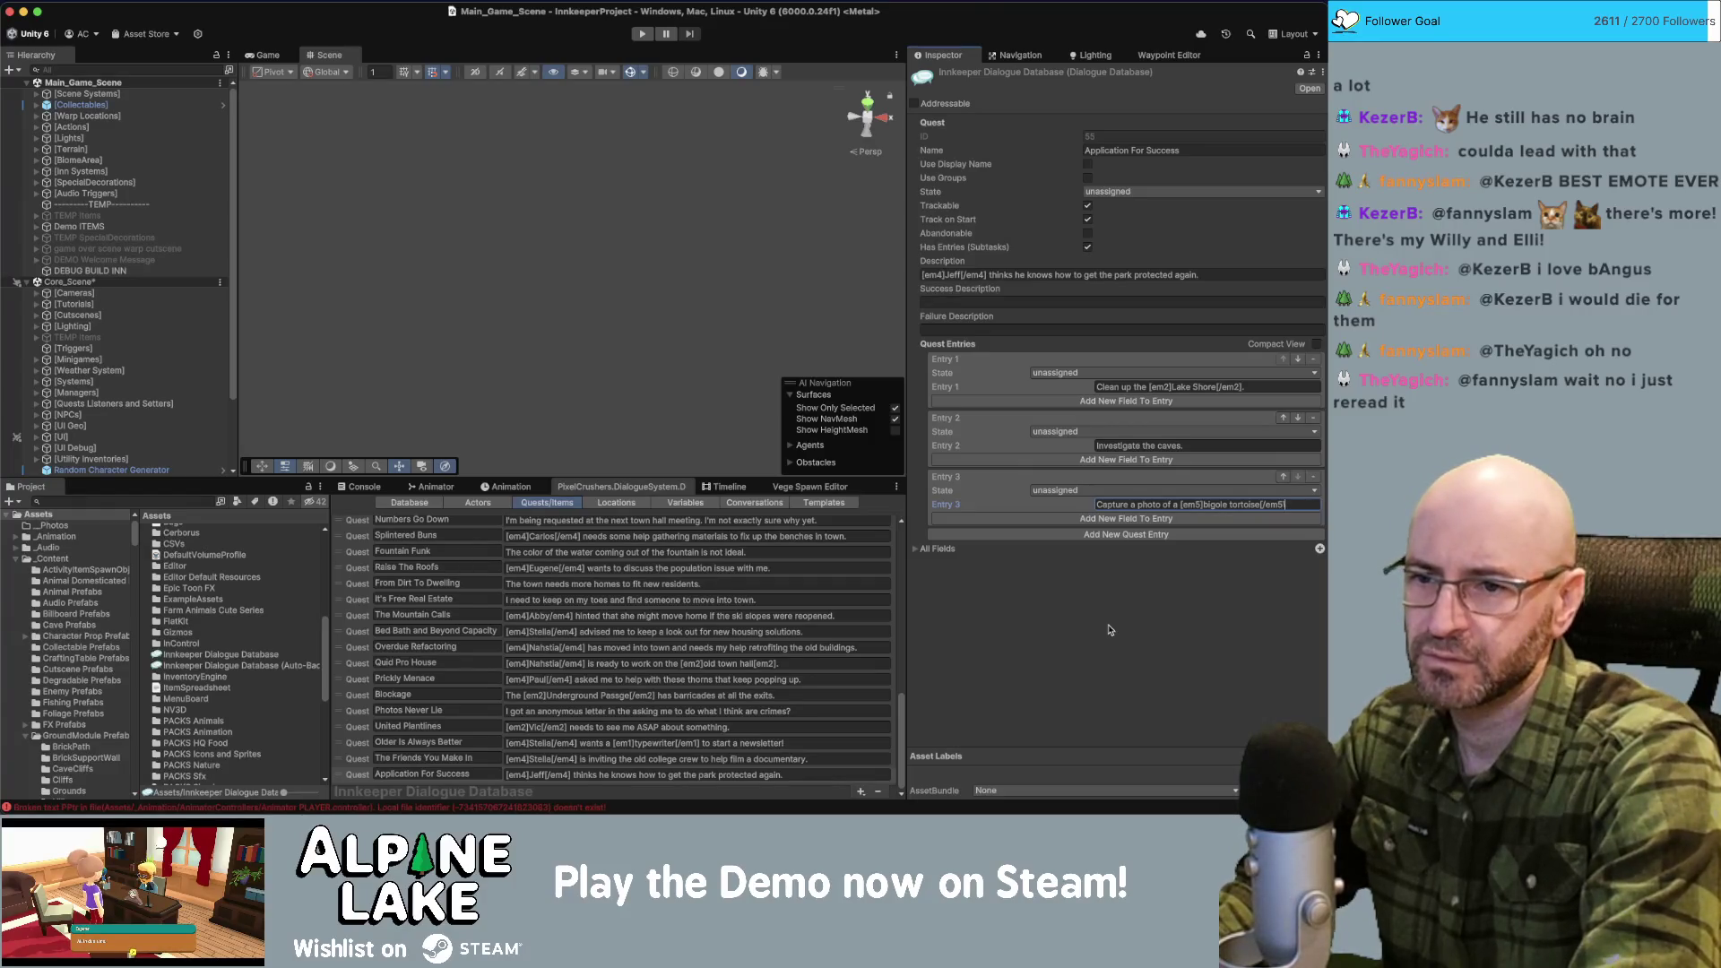
pyautogui.write('.')
pyautogui.press('Return')
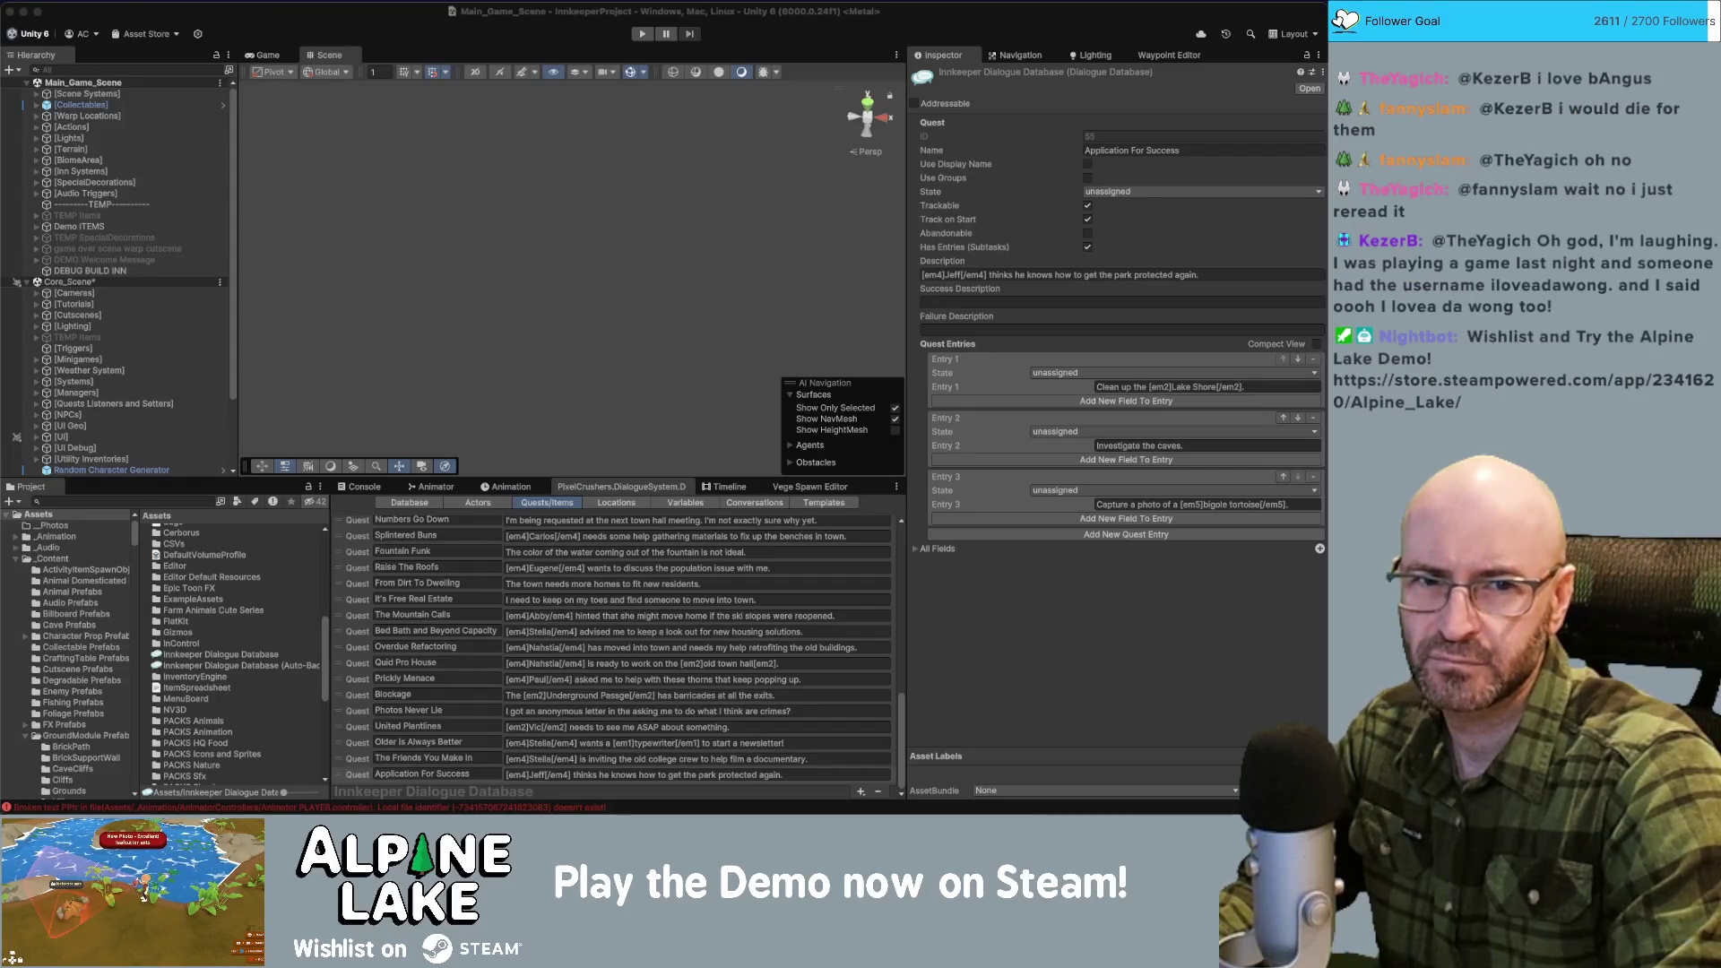
# Rename BiomeEntity Animal Tortoise A to Bigole Tortoise and sync Photo Animal Tortoise A's name to it.
pyautogui.click(159, 501)
pyautogui.write('tortoise')
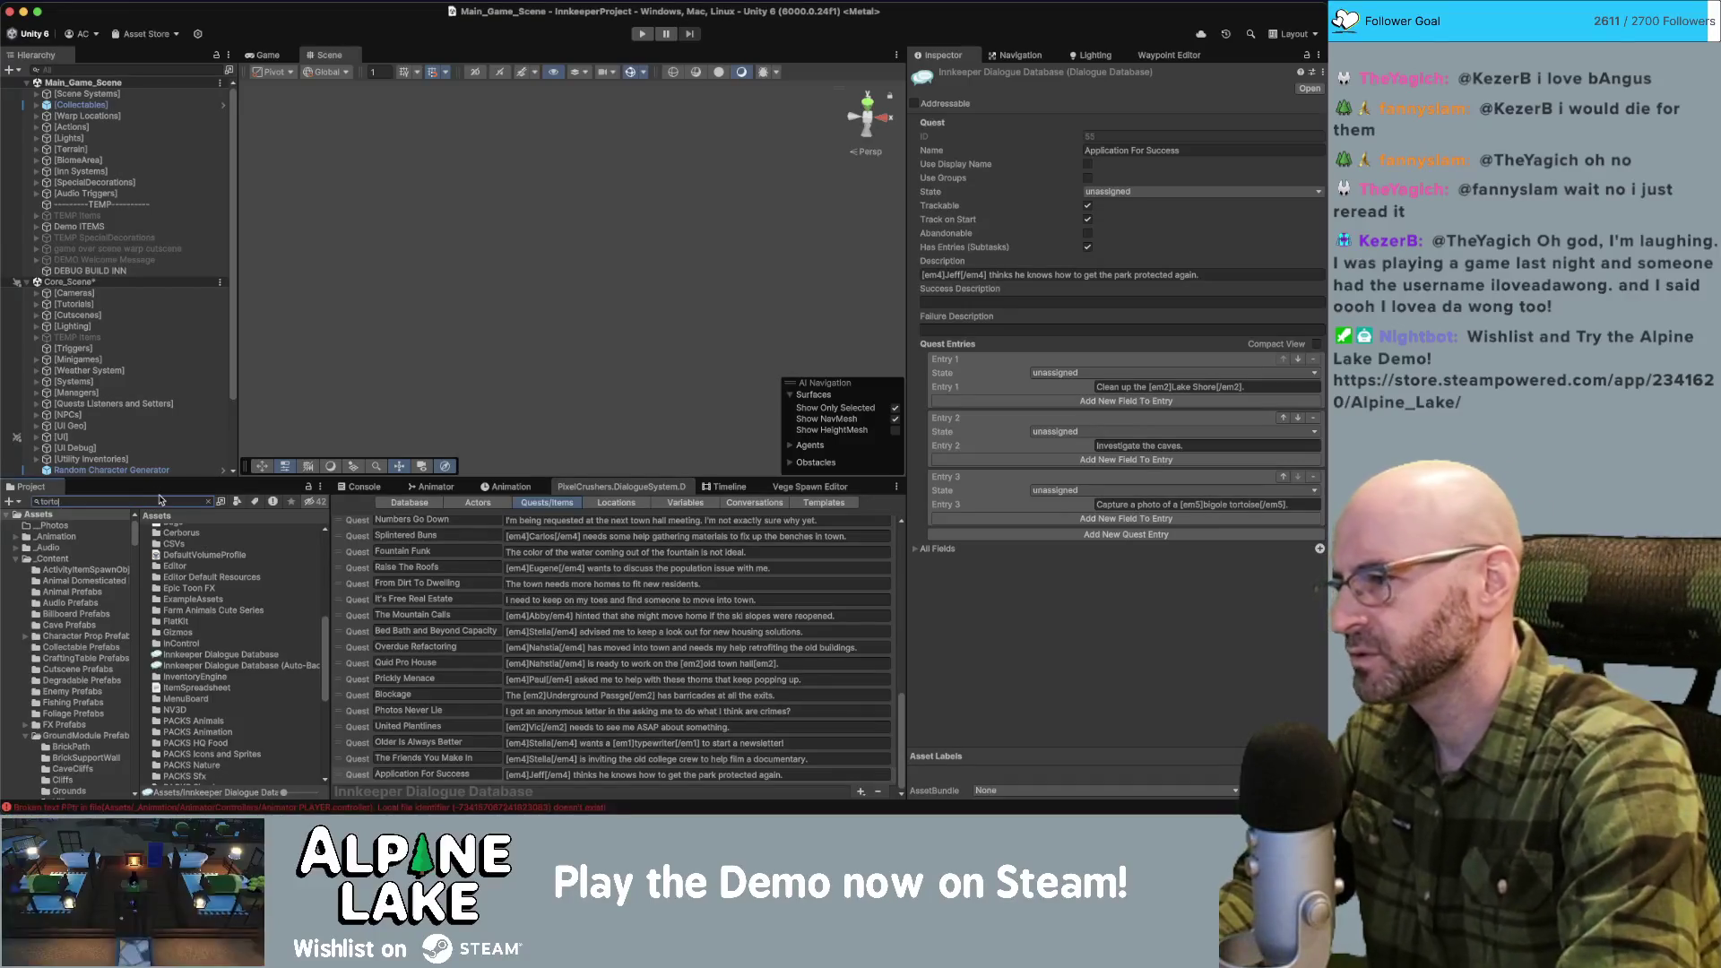
pyautogui.click(186, 542)
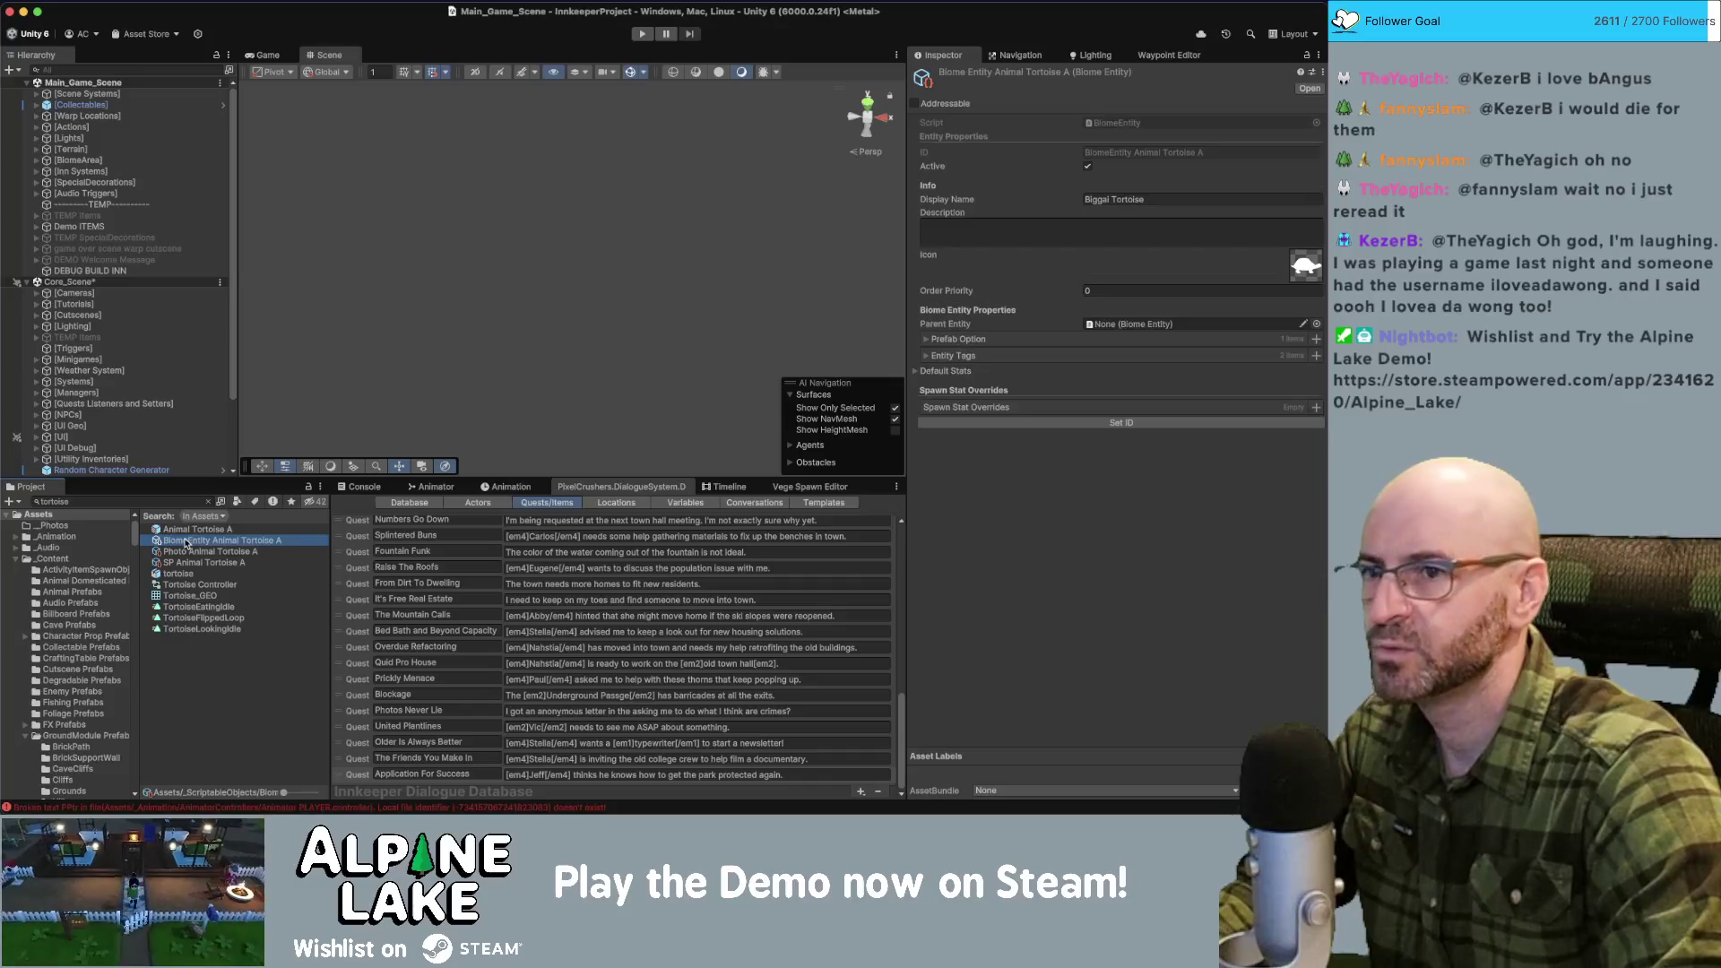
pyautogui.doubleClick(1101, 199)
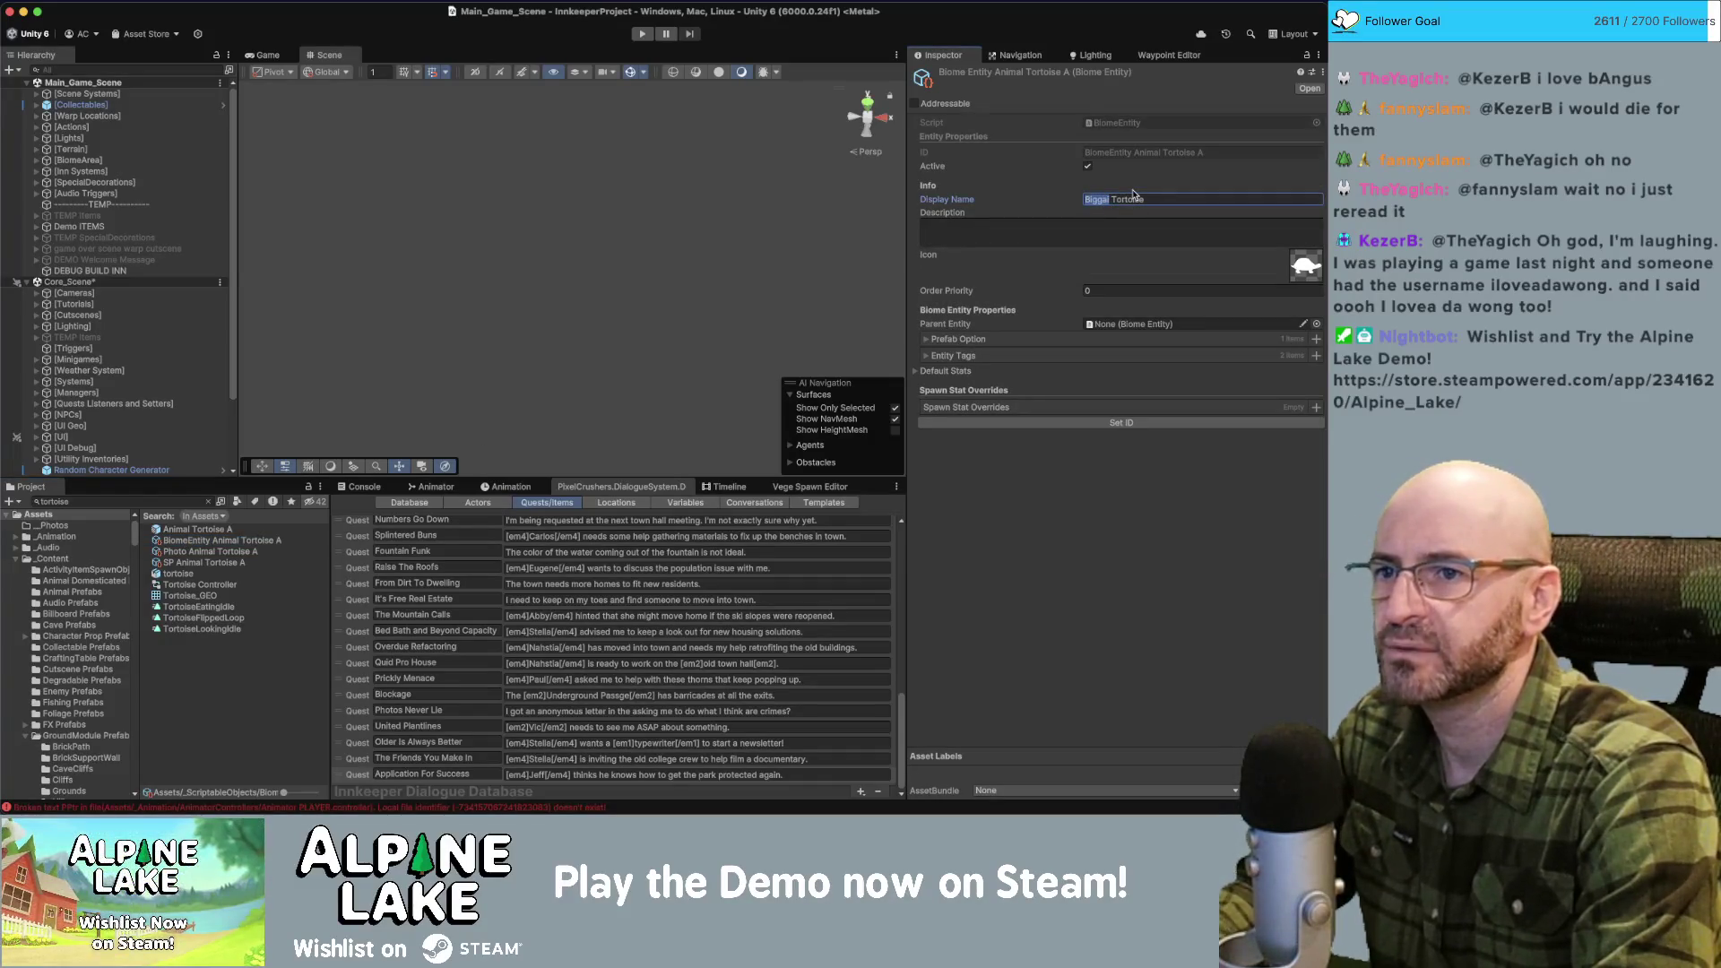
pyautogui.write('Bigole')
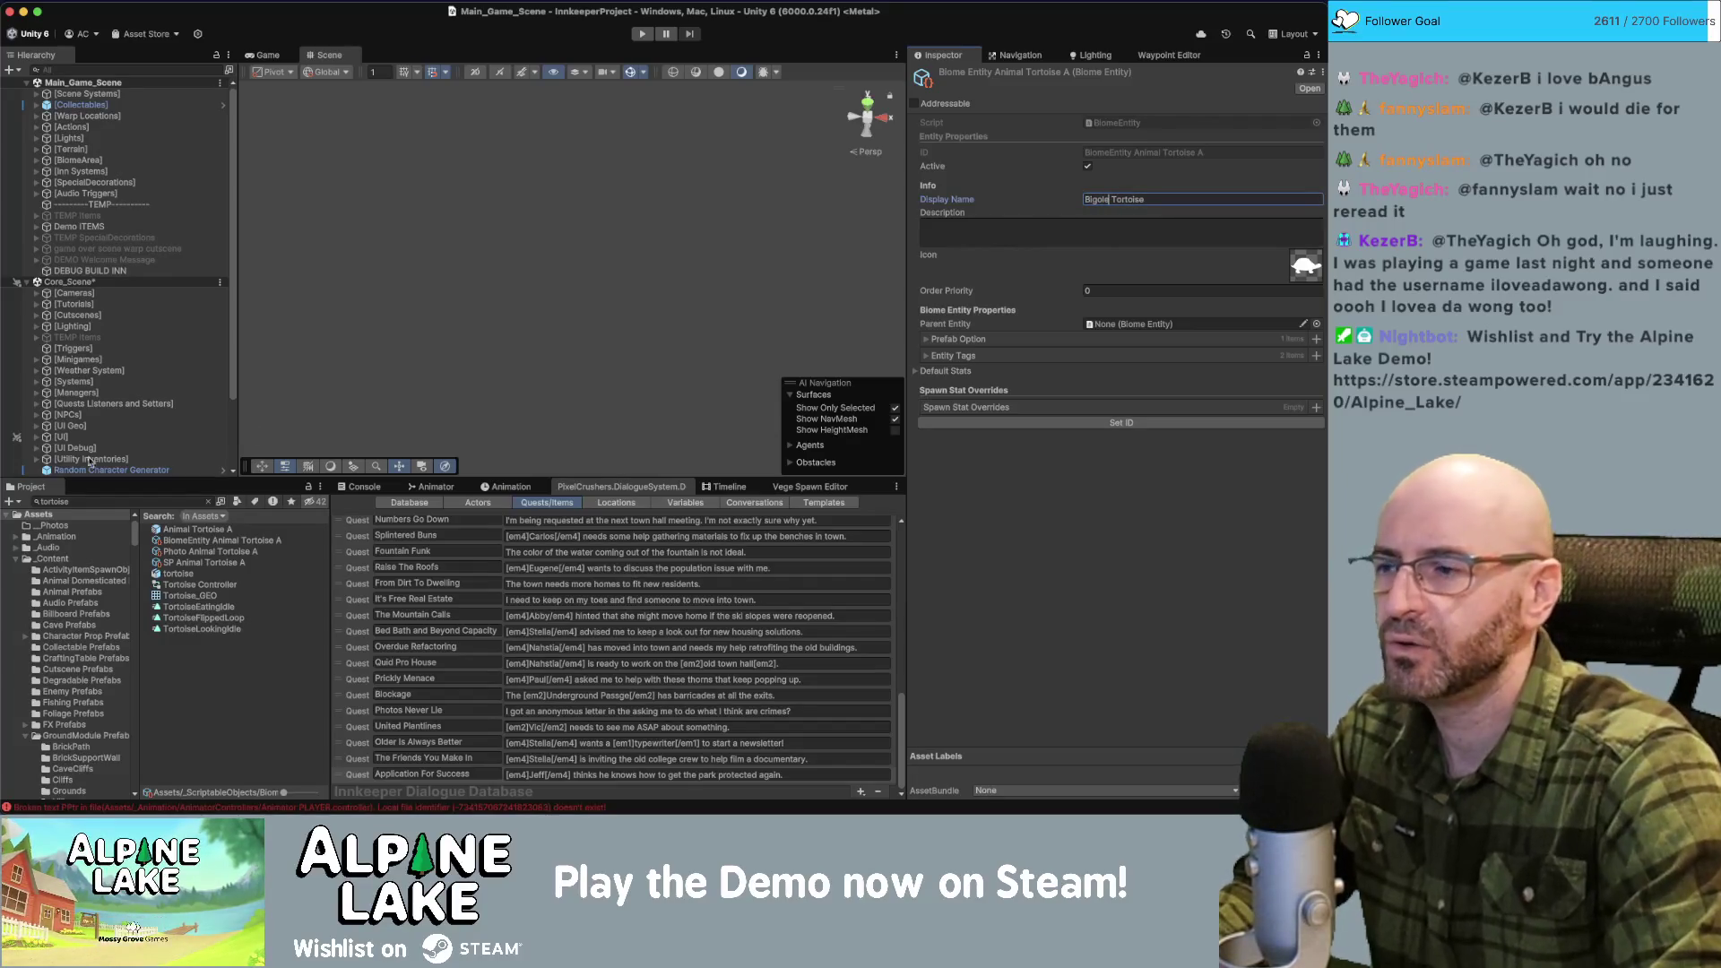
pyautogui.click(171, 553)
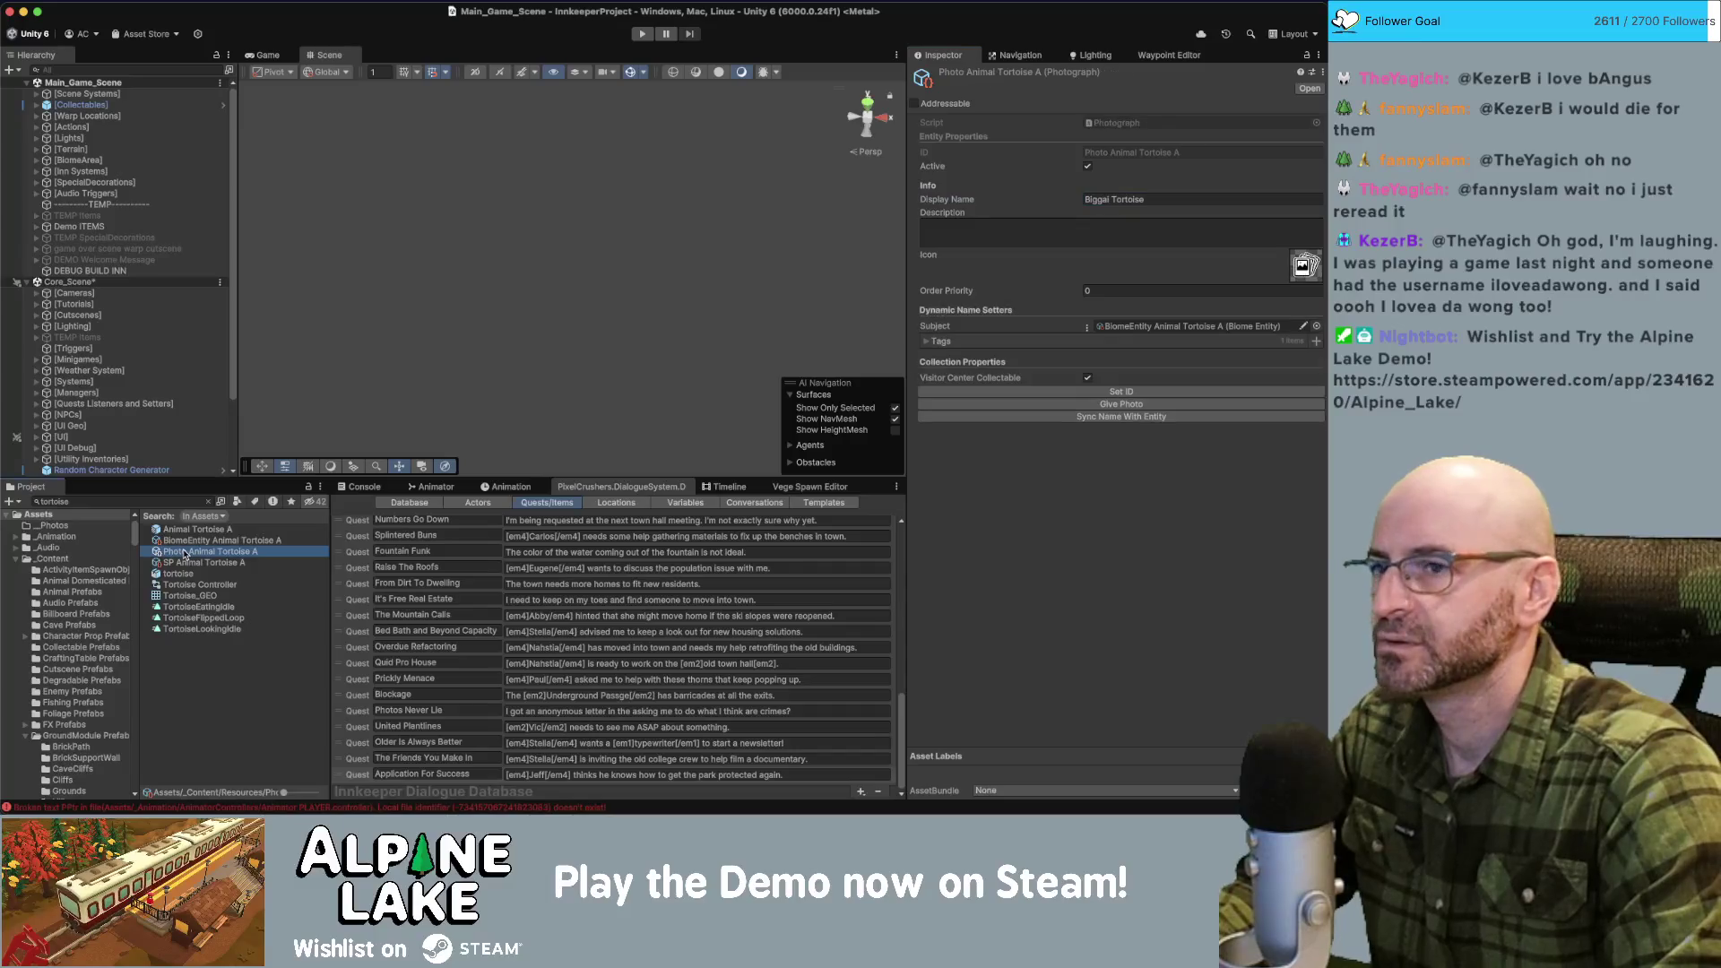
pyautogui.click(1131, 419)
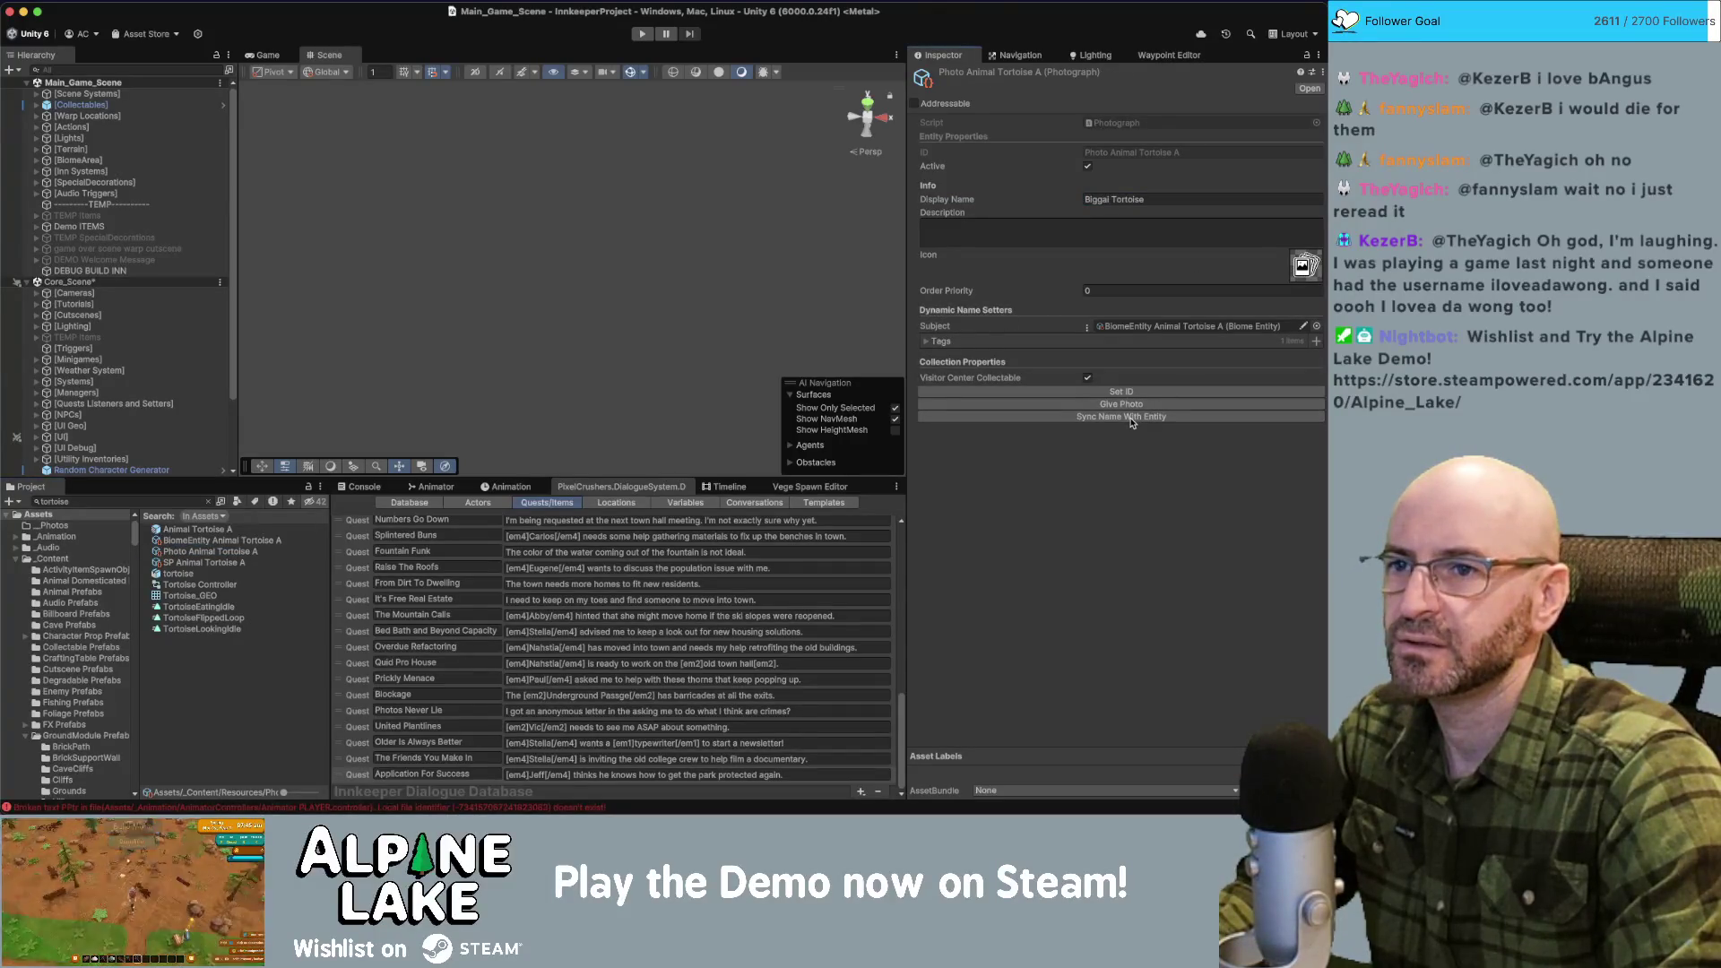
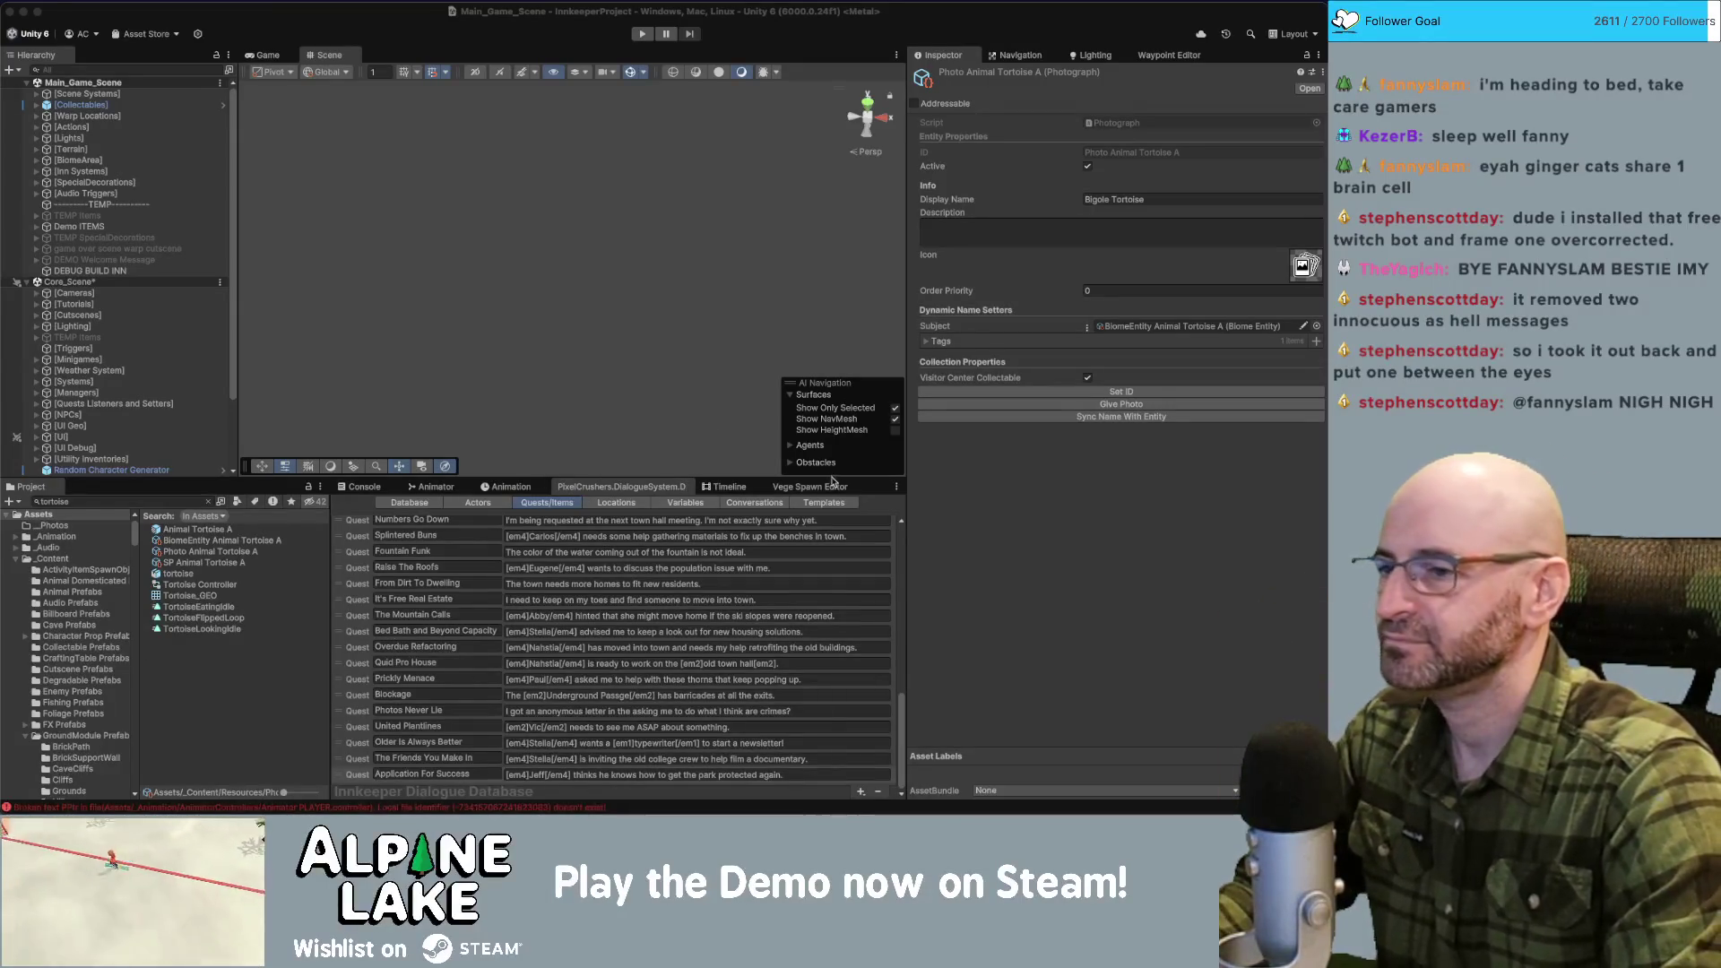
# In Application For Success, swap Entries 2 and 3 so the tortoise photo task precedes 'Investigate the caves.'.
pyautogui.click(363, 771)
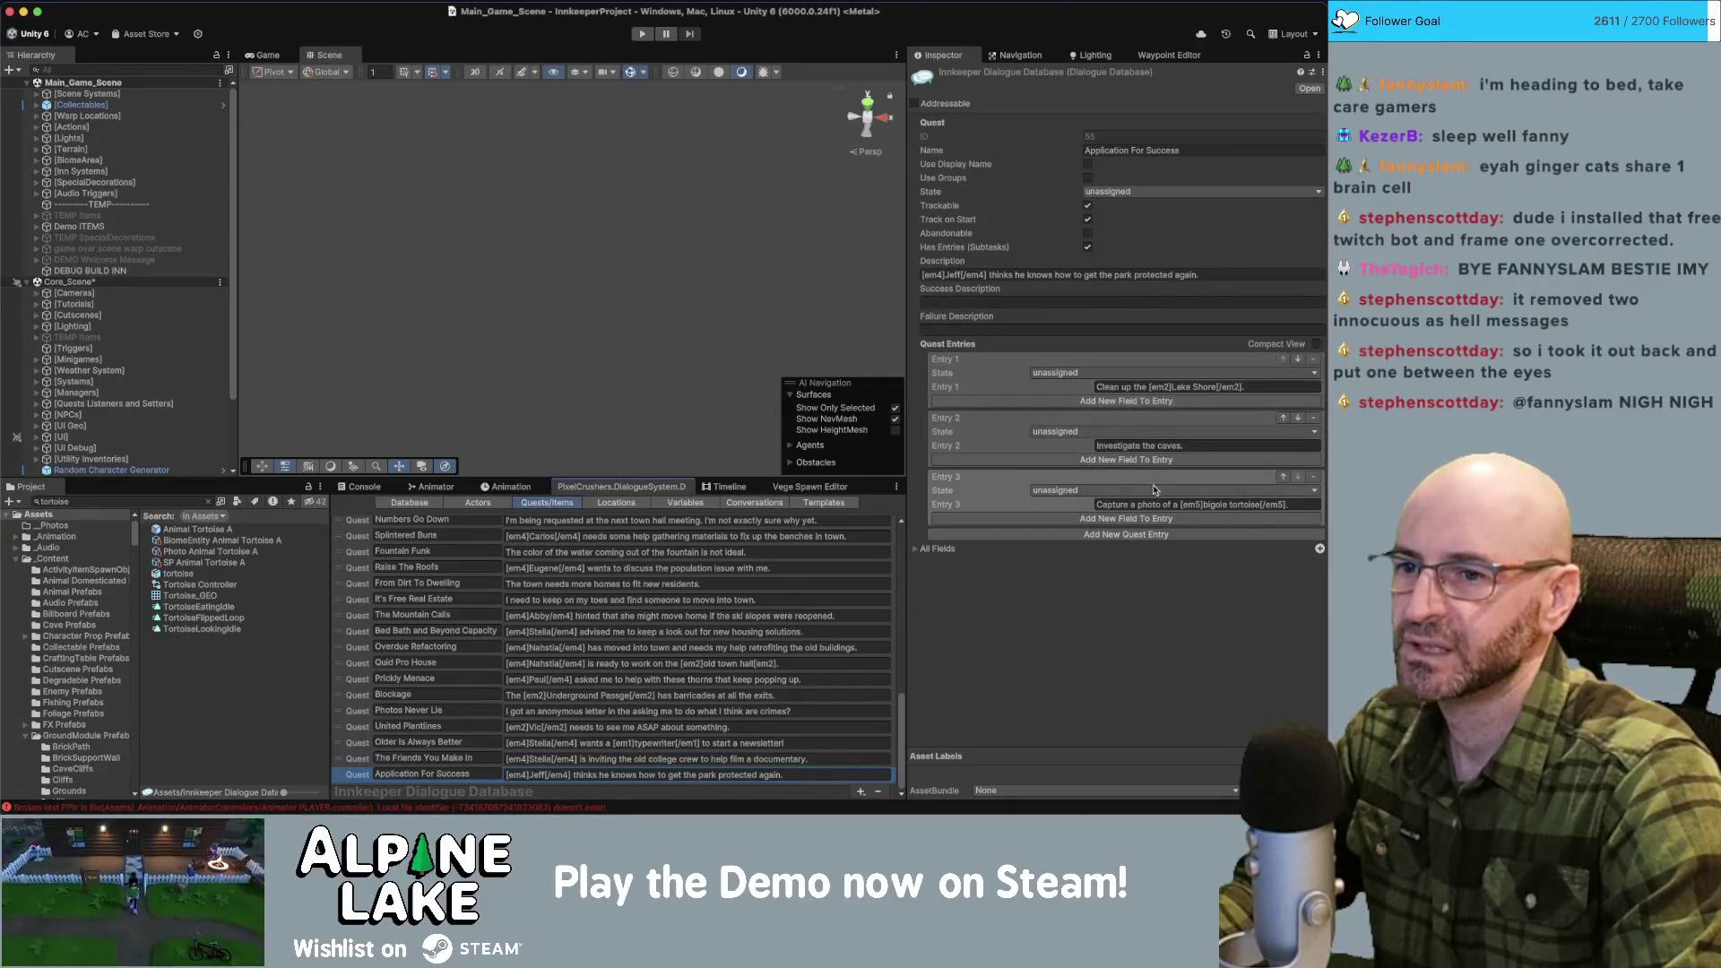
pyautogui.click(1180, 443)
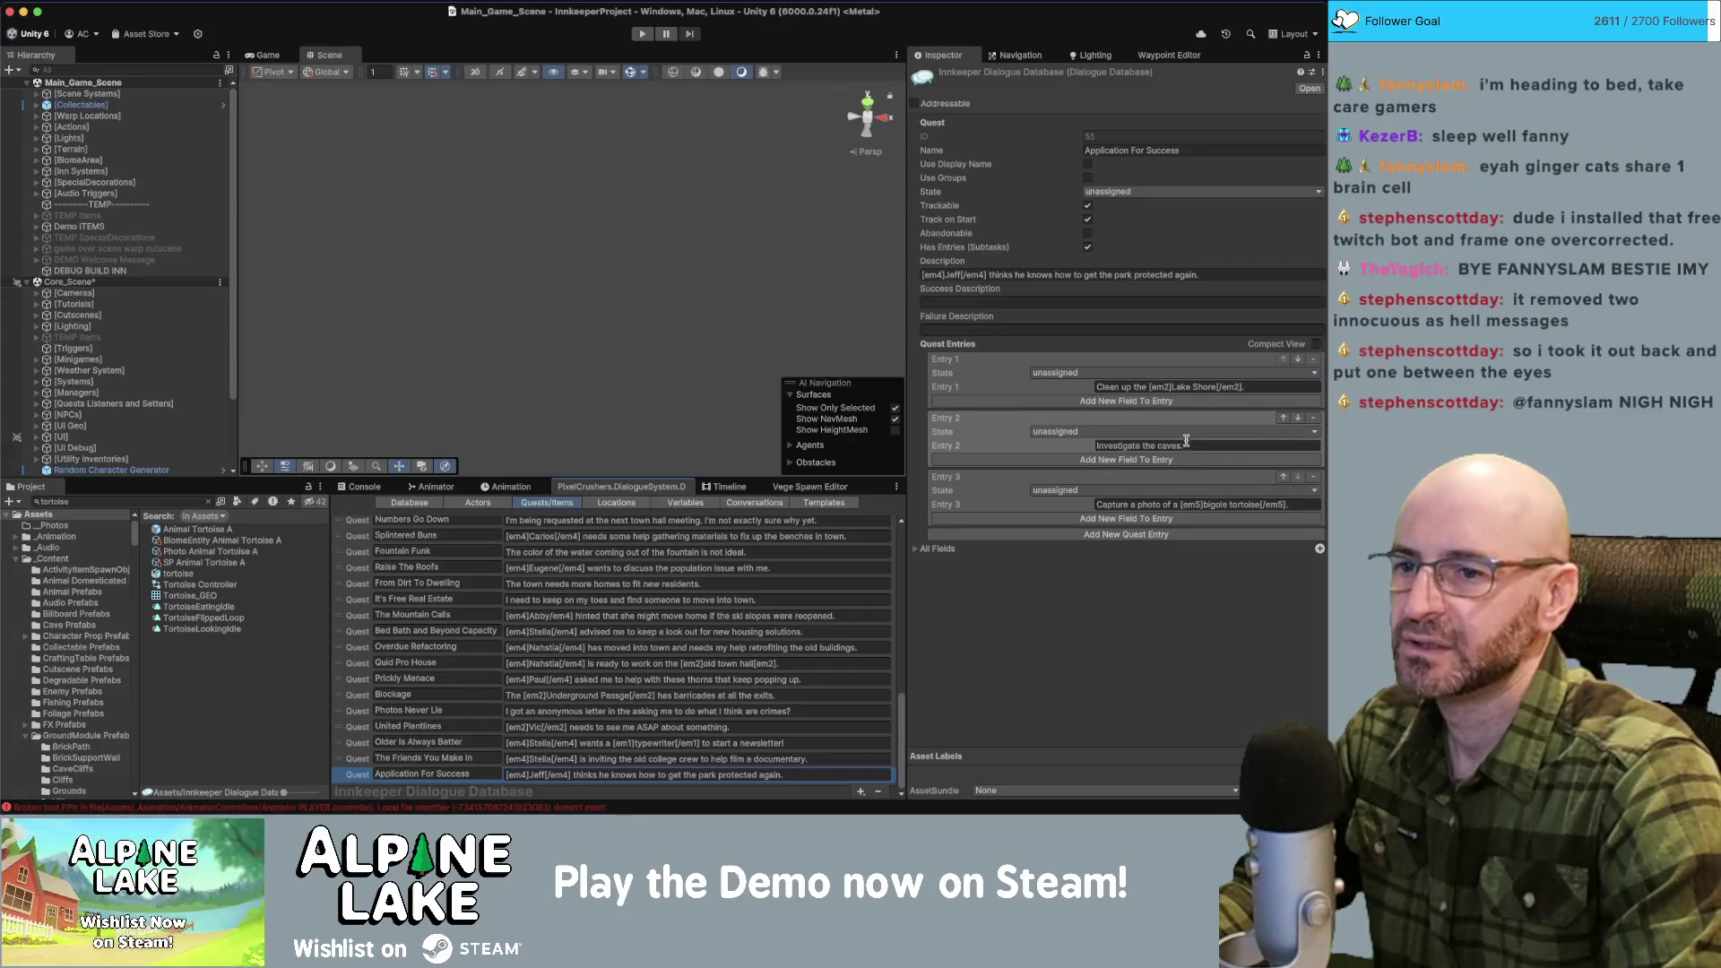
pyautogui.click(1081, 581)
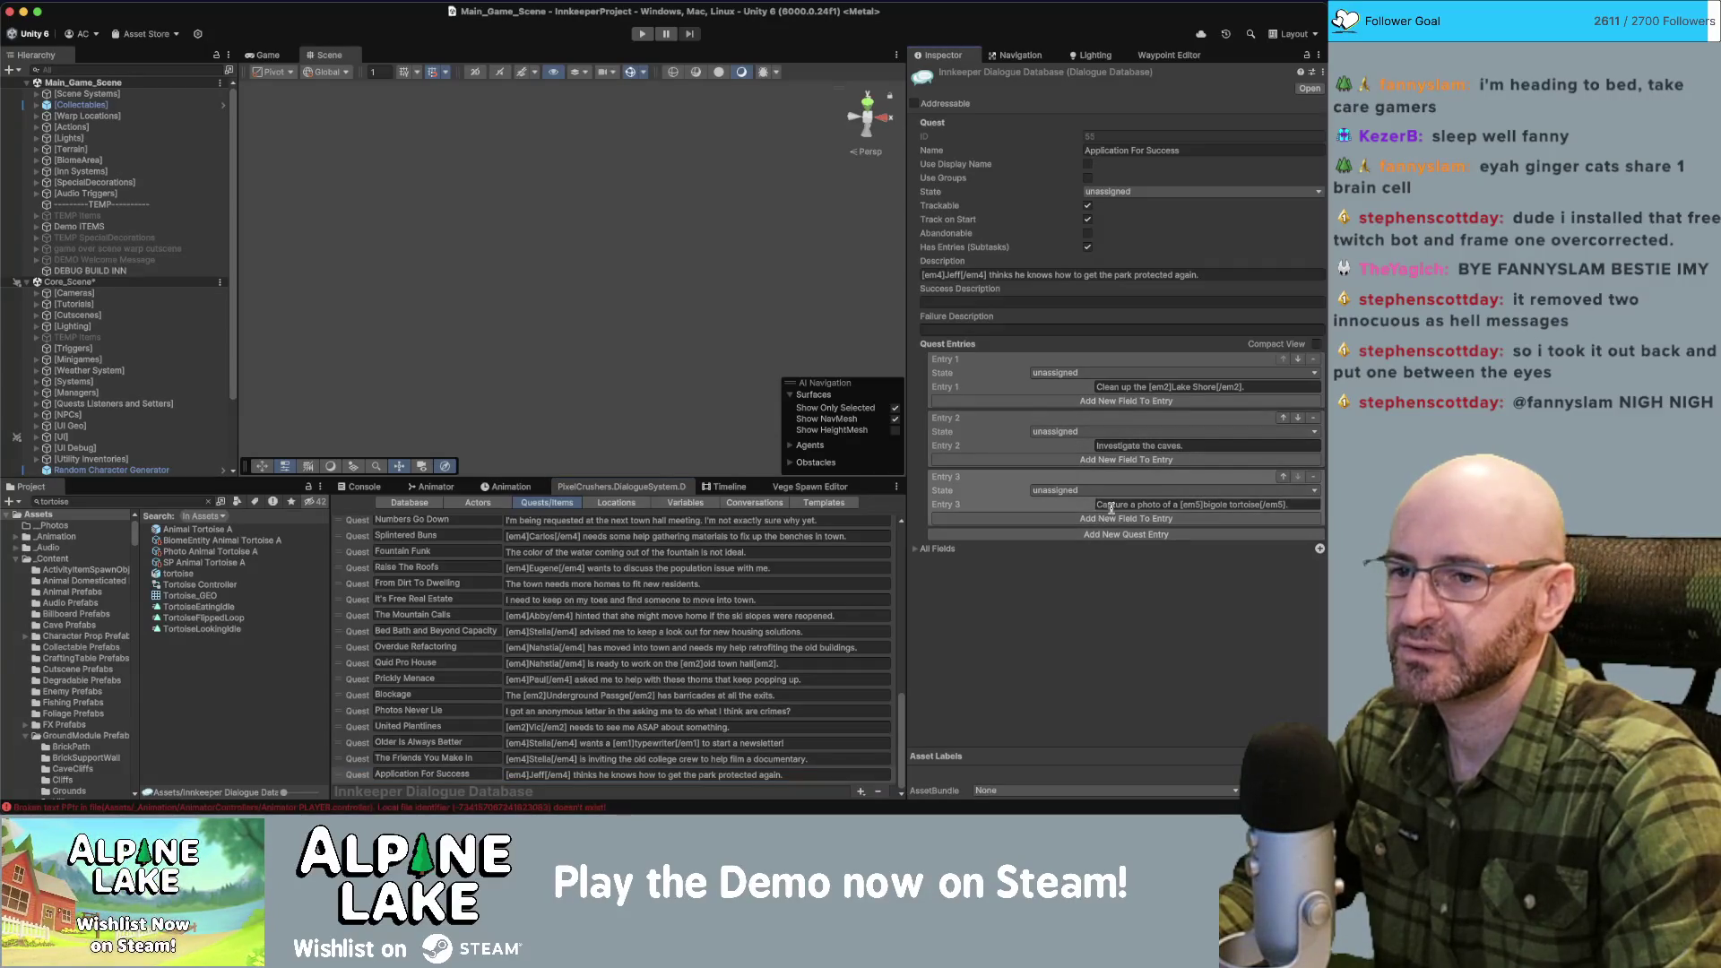
pyautogui.click(1283, 476)
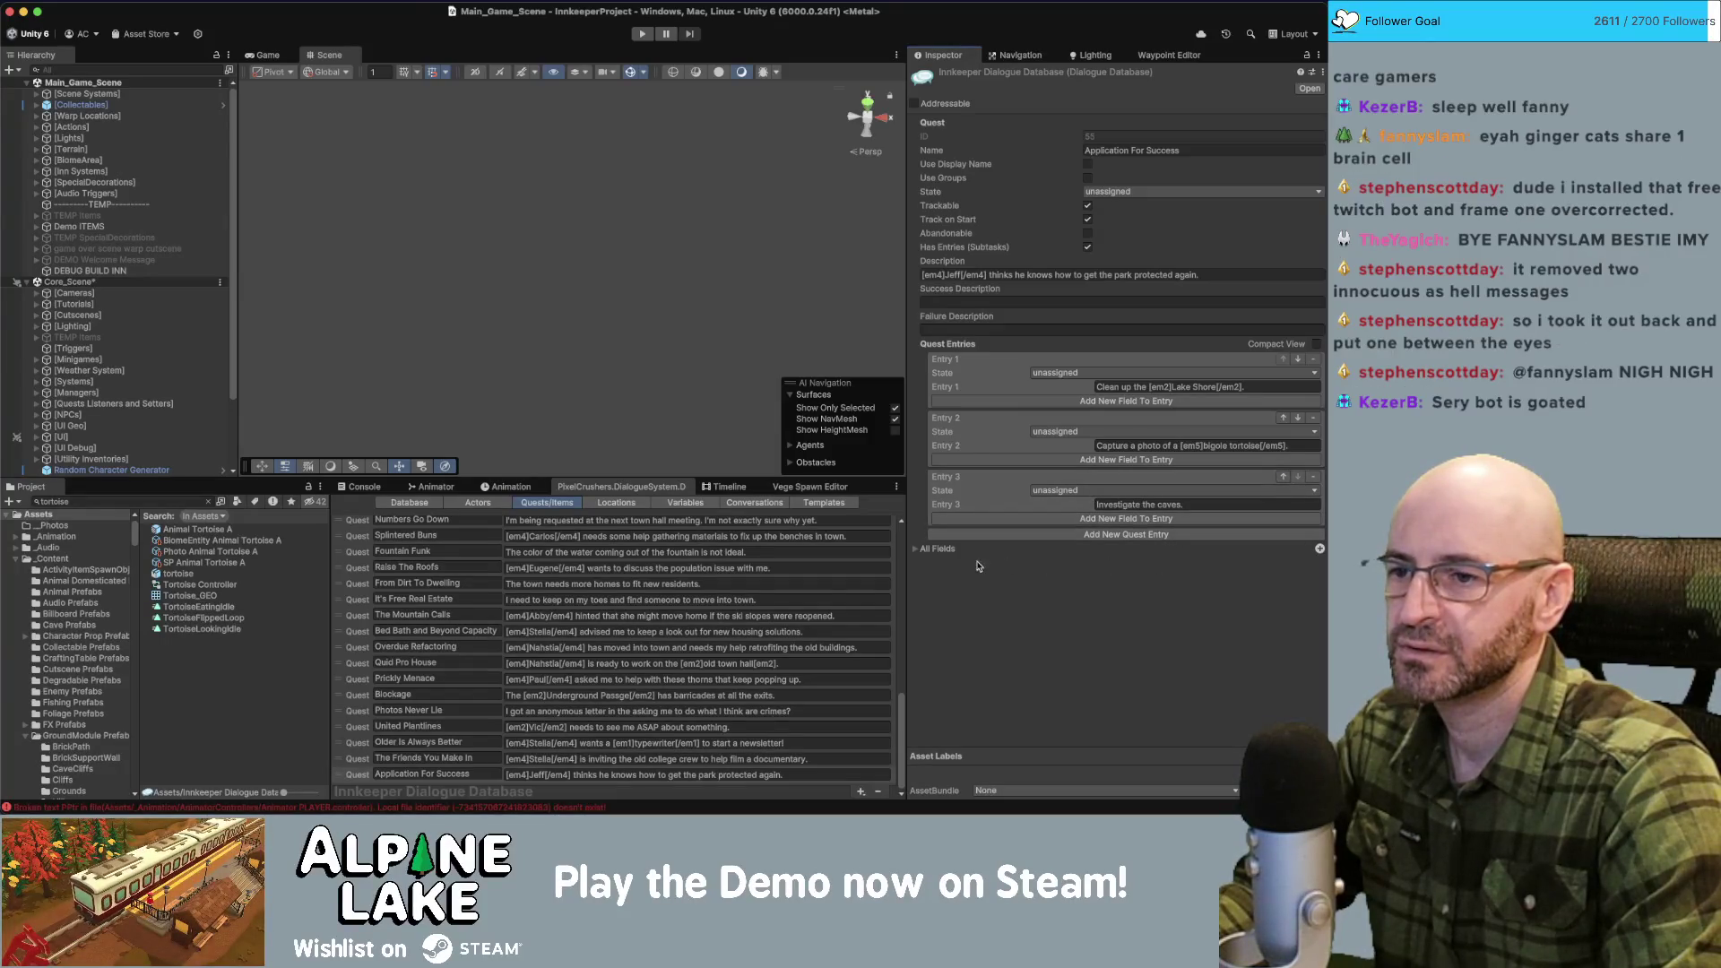
# Add Entry 4 reading 'Gather 10 x material and 5 y material' with [em1] tags.
pyautogui.click(1132, 534)
pyautogui.click(1137, 562)
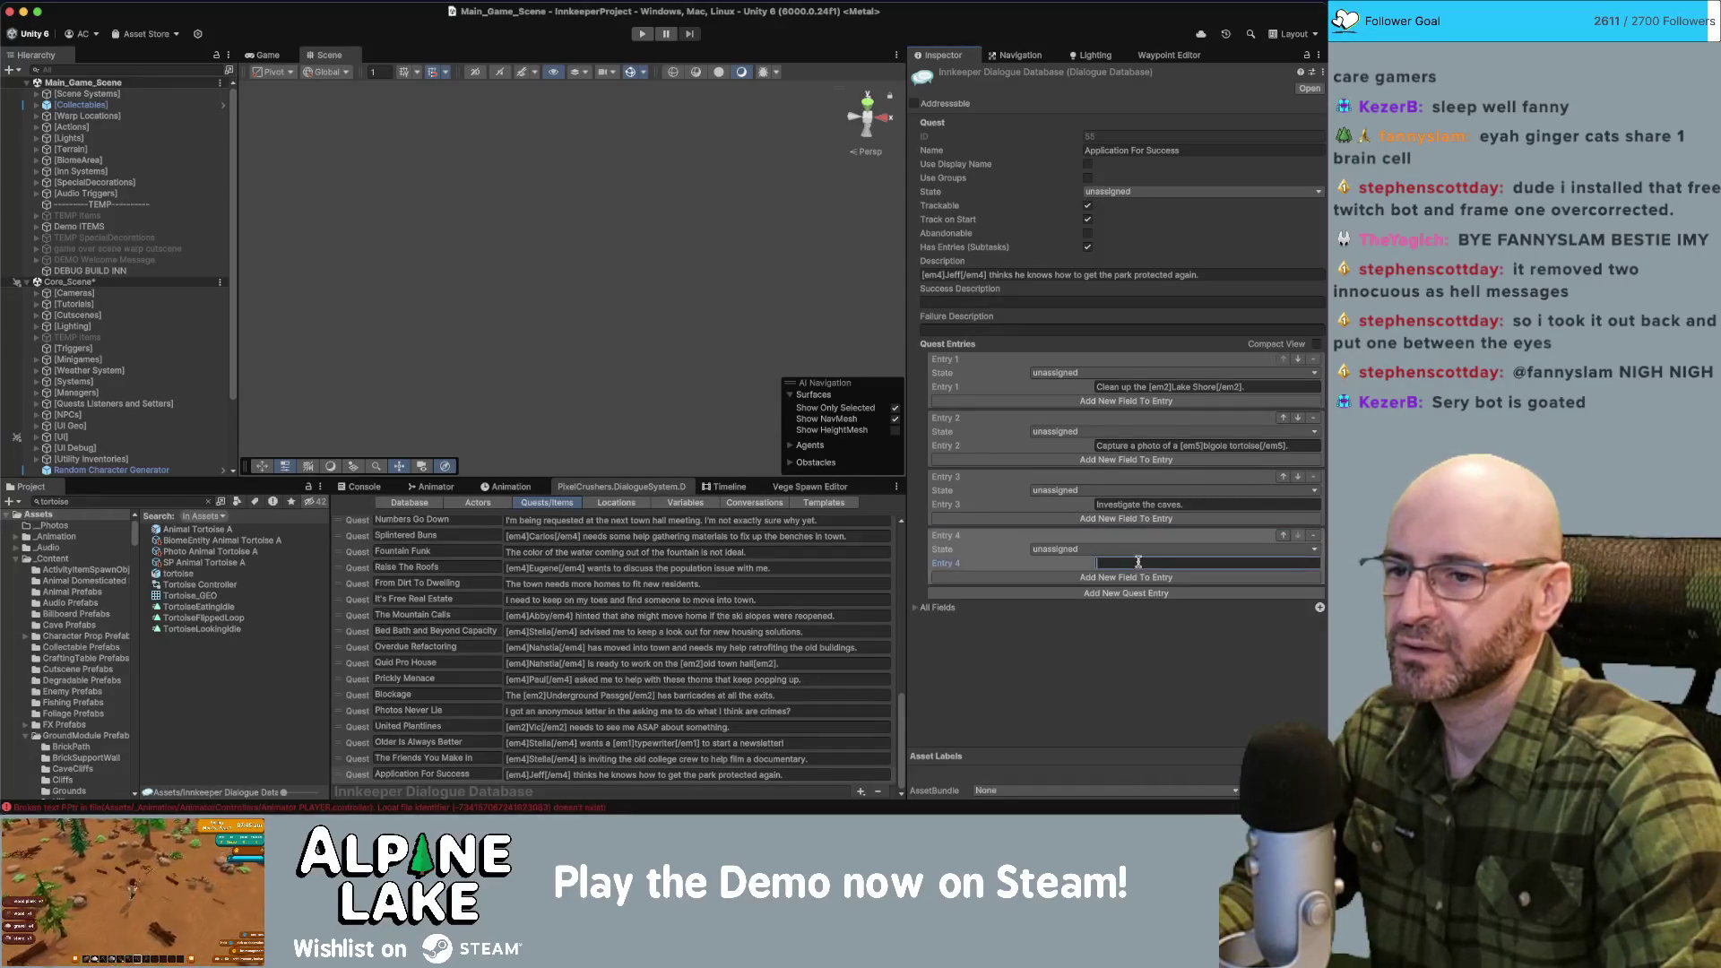
pyautogui.write('Gat')
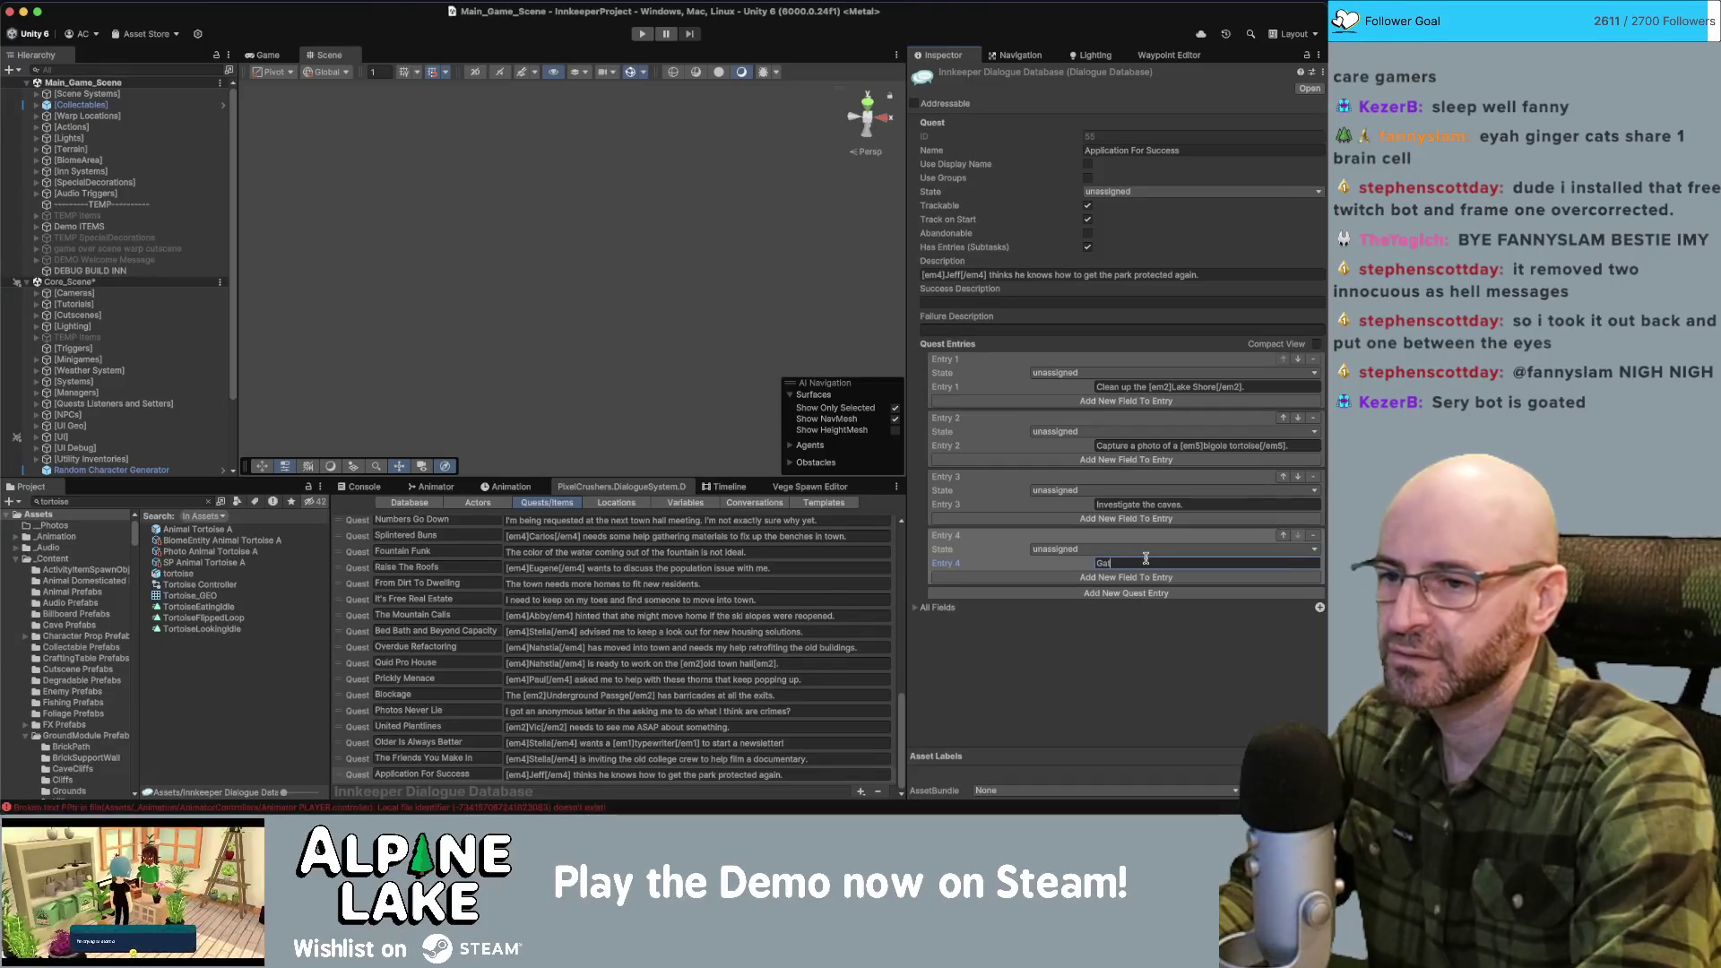
pyautogui.write('her [em4]')
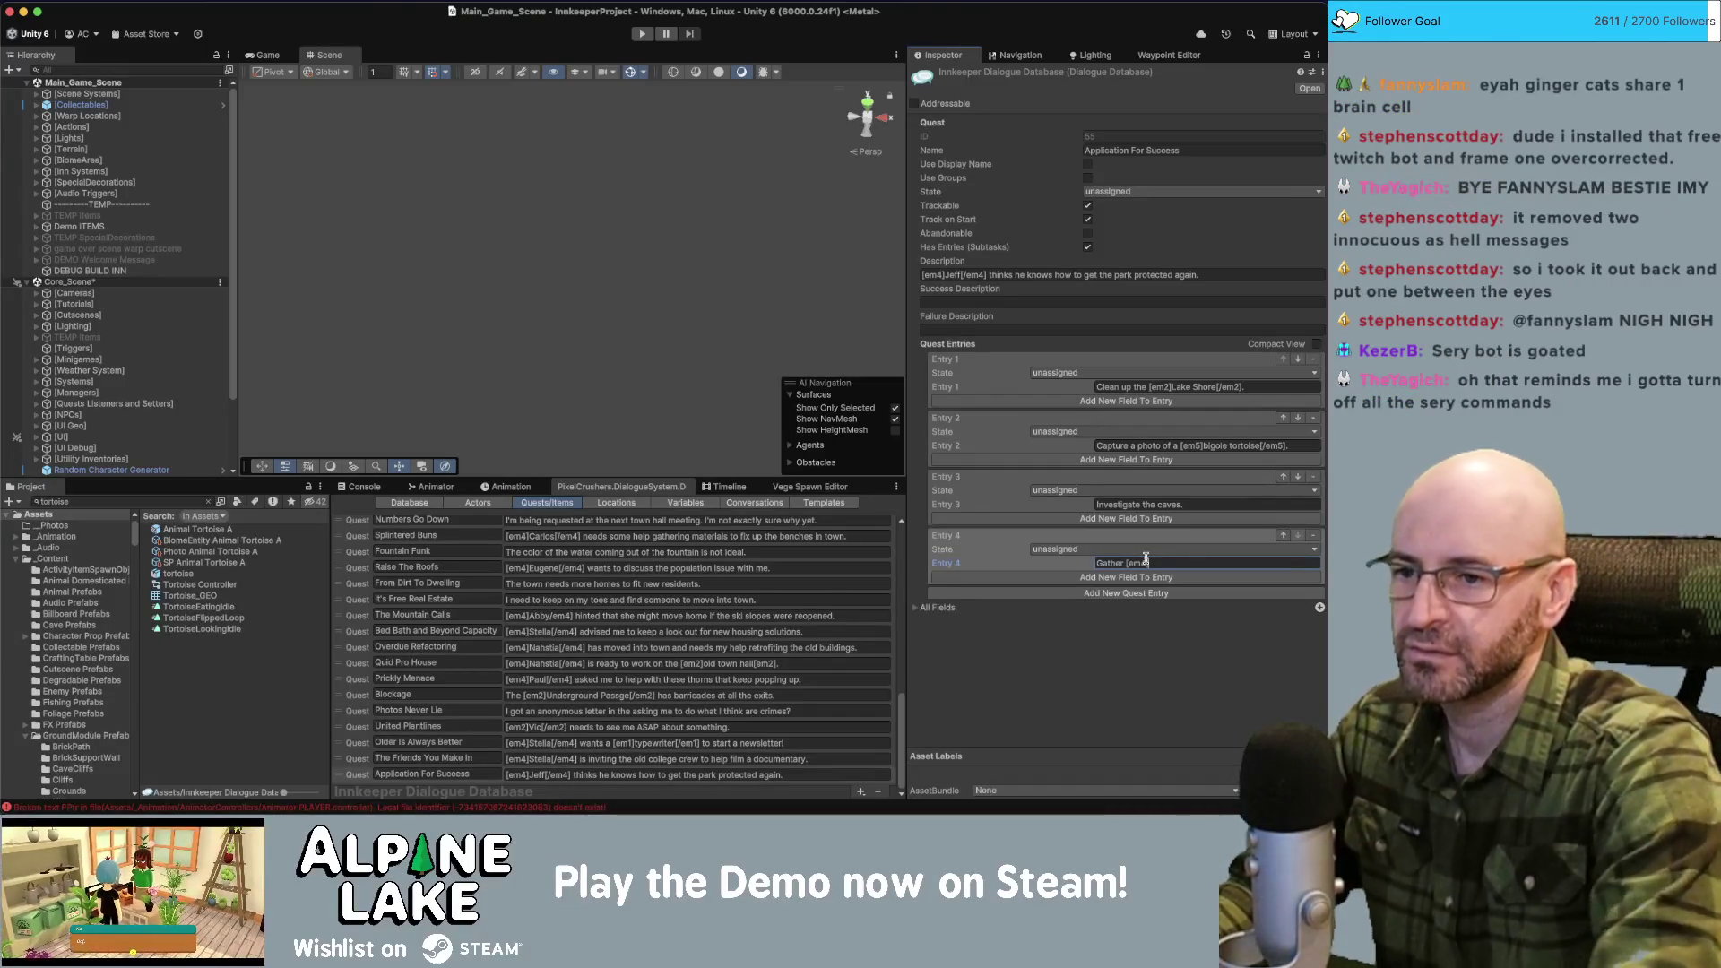
pyautogui.press('BackSpace')
pyautogui.press('BackSpace')
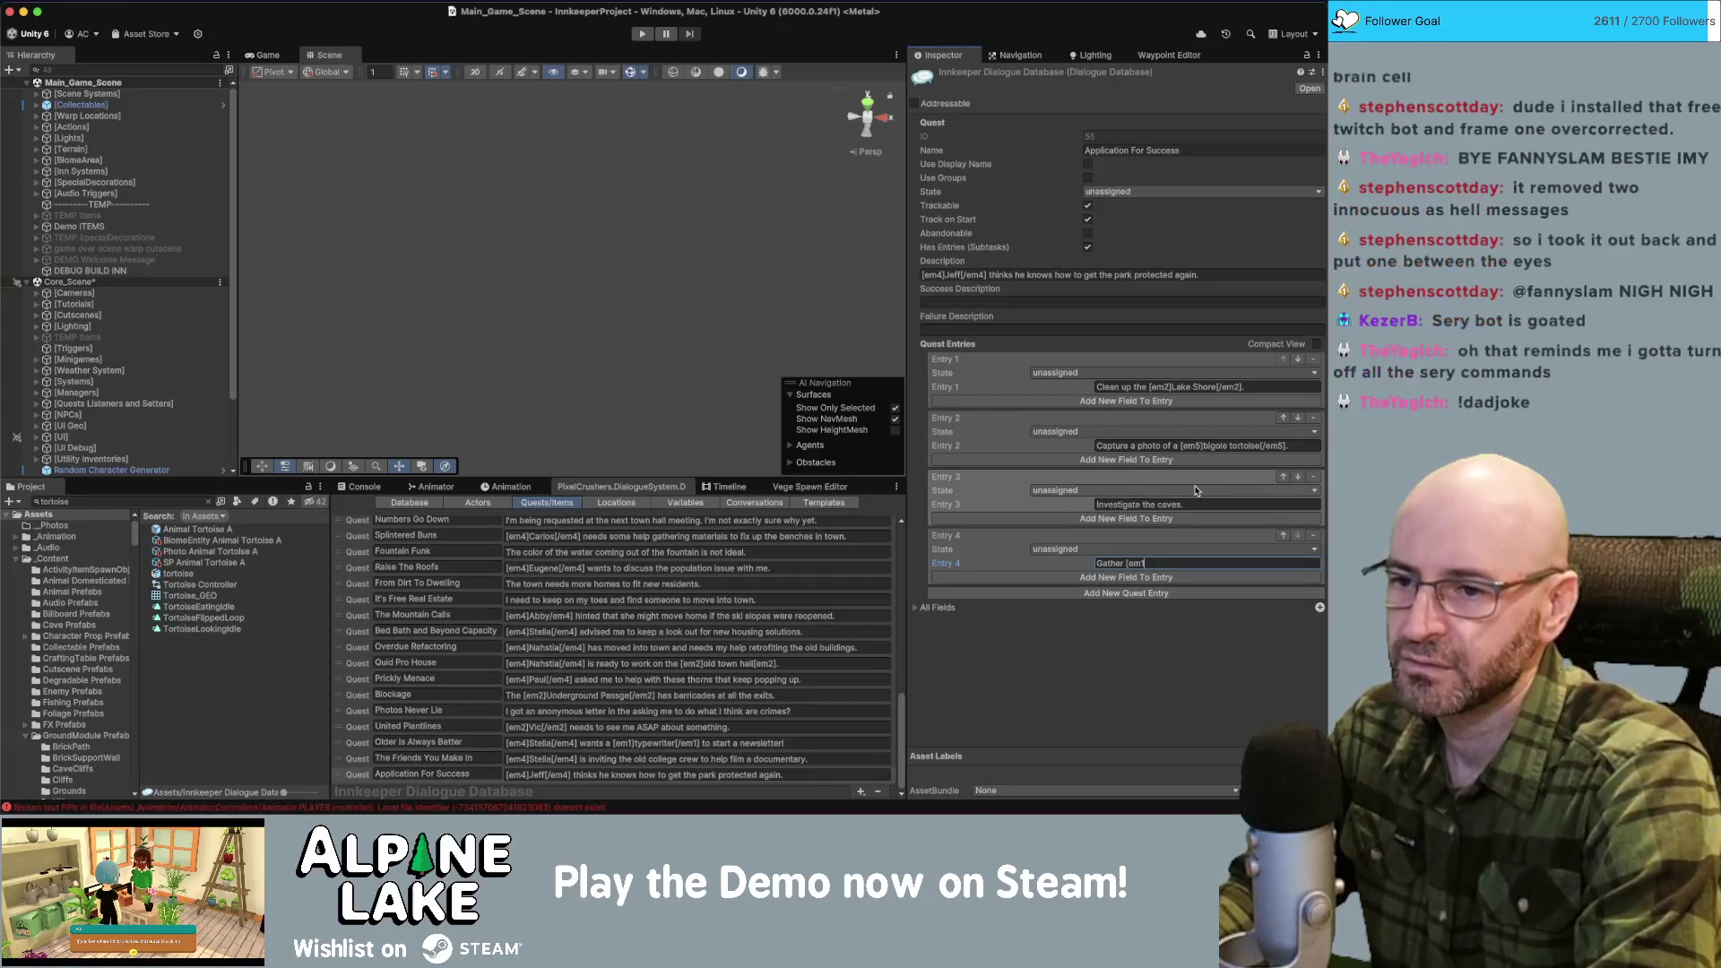
pyautogui.write(']xmaterial[/')
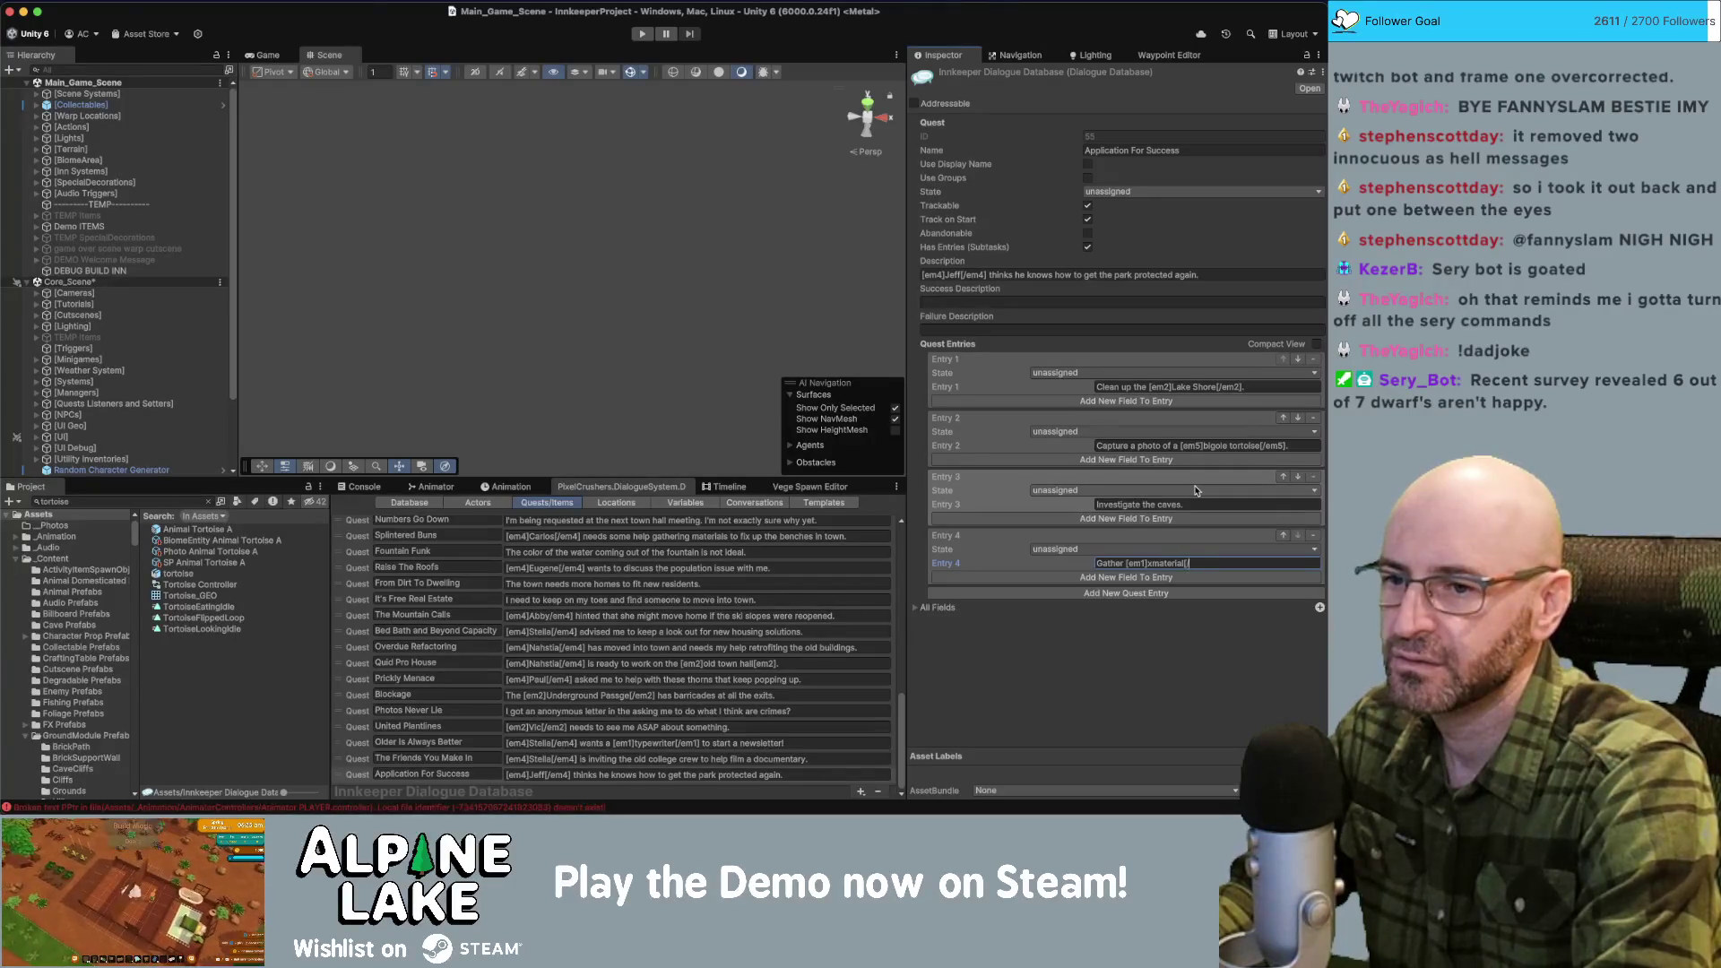
pyautogui.write('em1] and [em')
pyautogui.press('BackSpace')
pyautogui.press('BackSpace')
pyautogui.write('em')
pyautogui.press('BackSpace')
pyautogui.press('BackSpace')
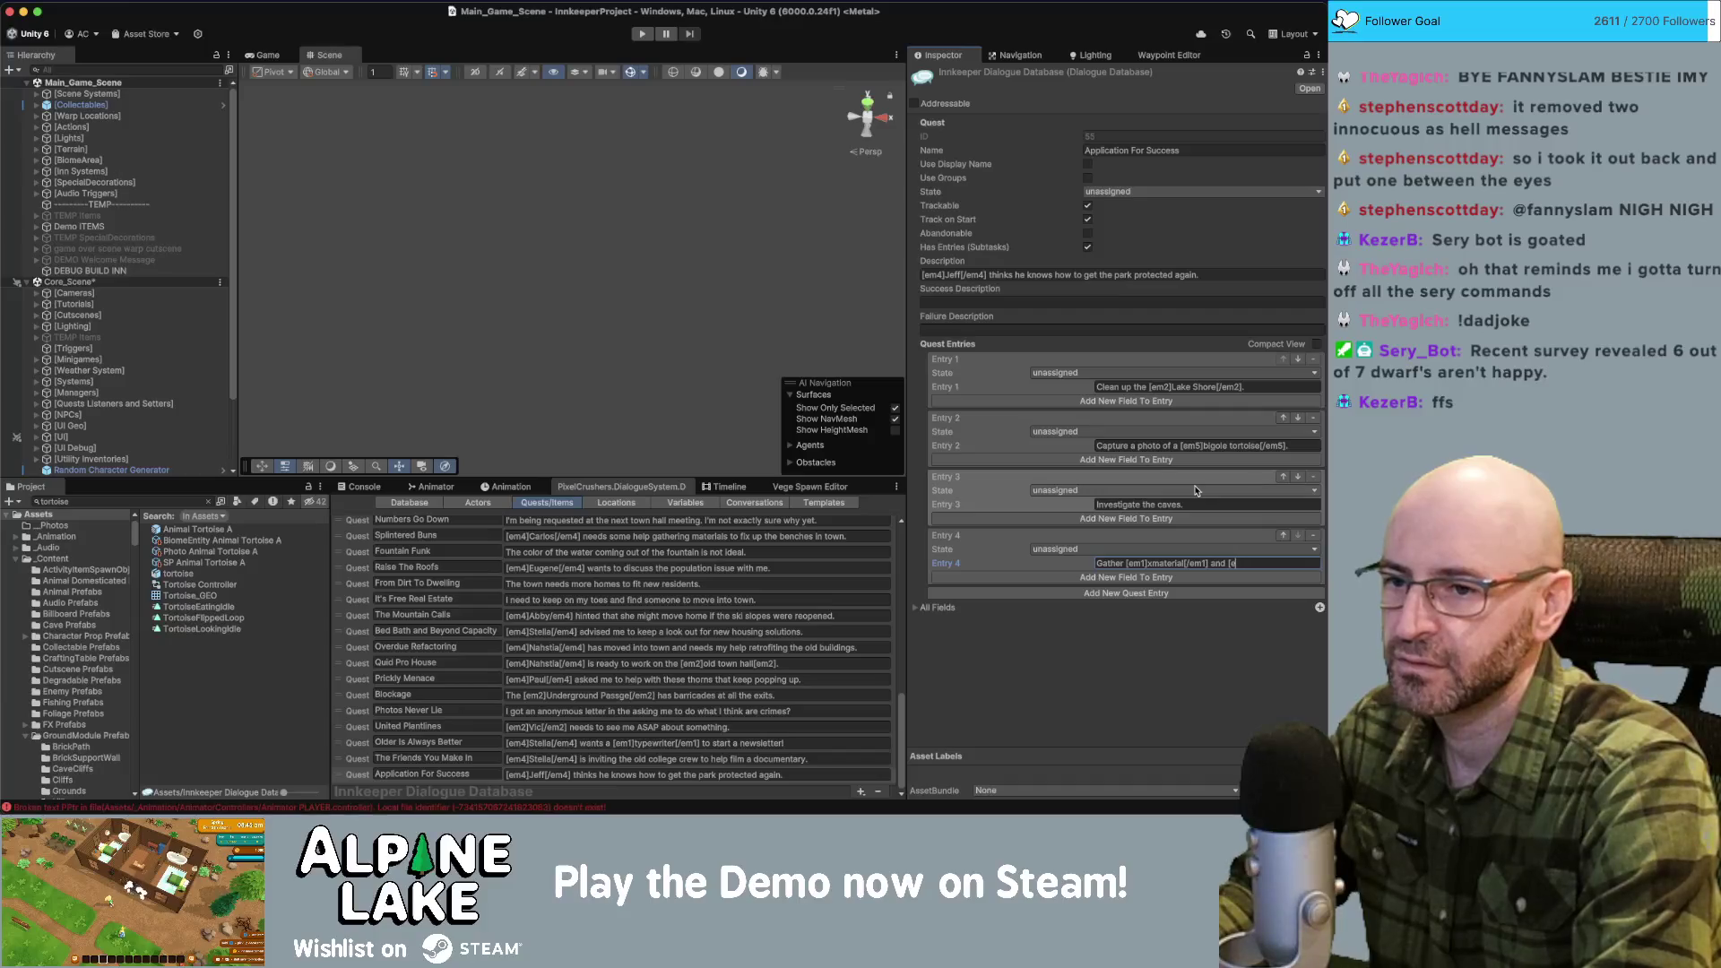
pyautogui.write('em1]')
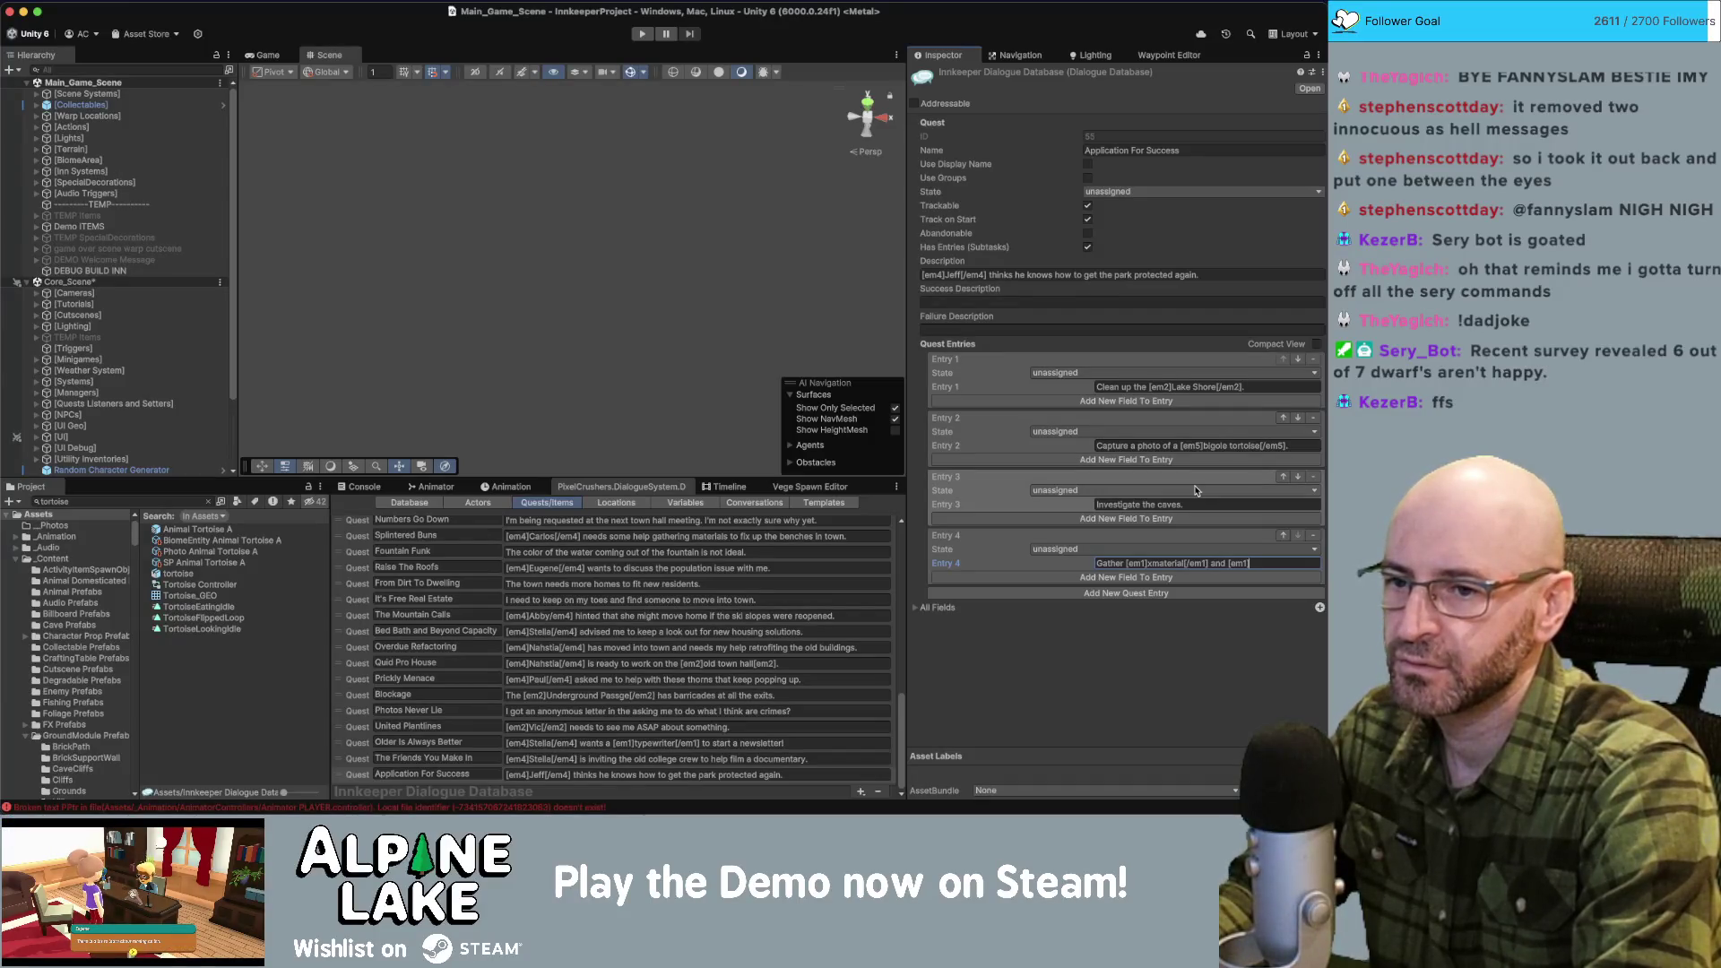
pyautogui.write('y')
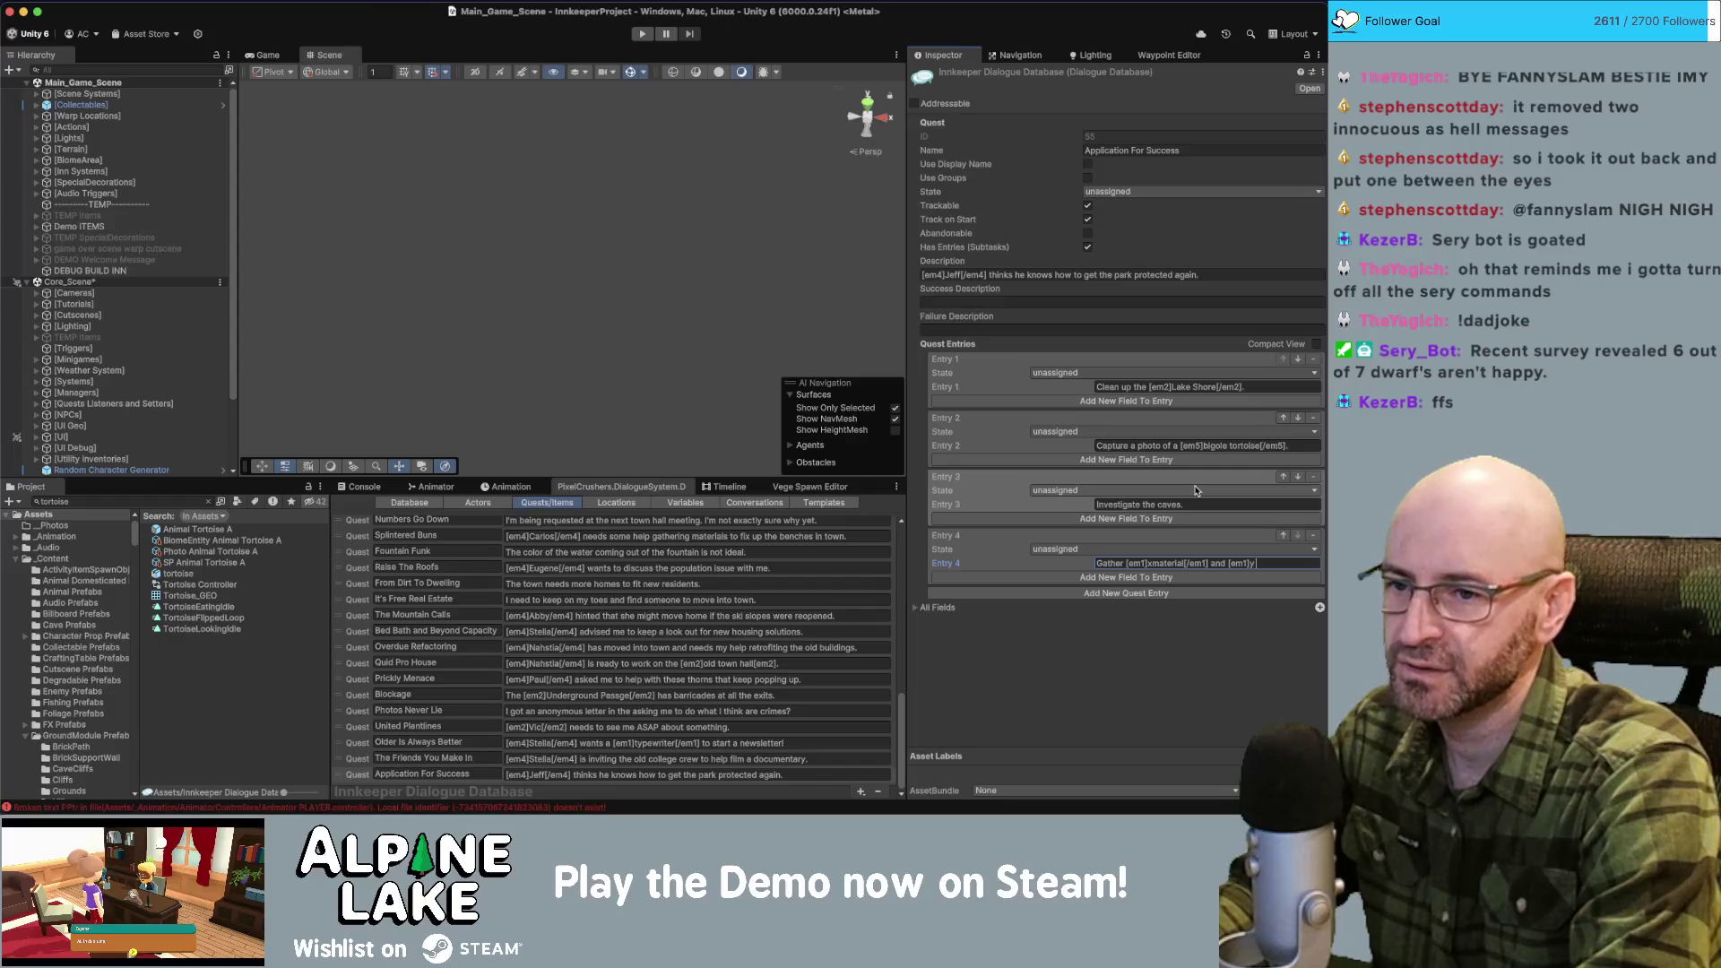
pyautogui.write(' material[/')
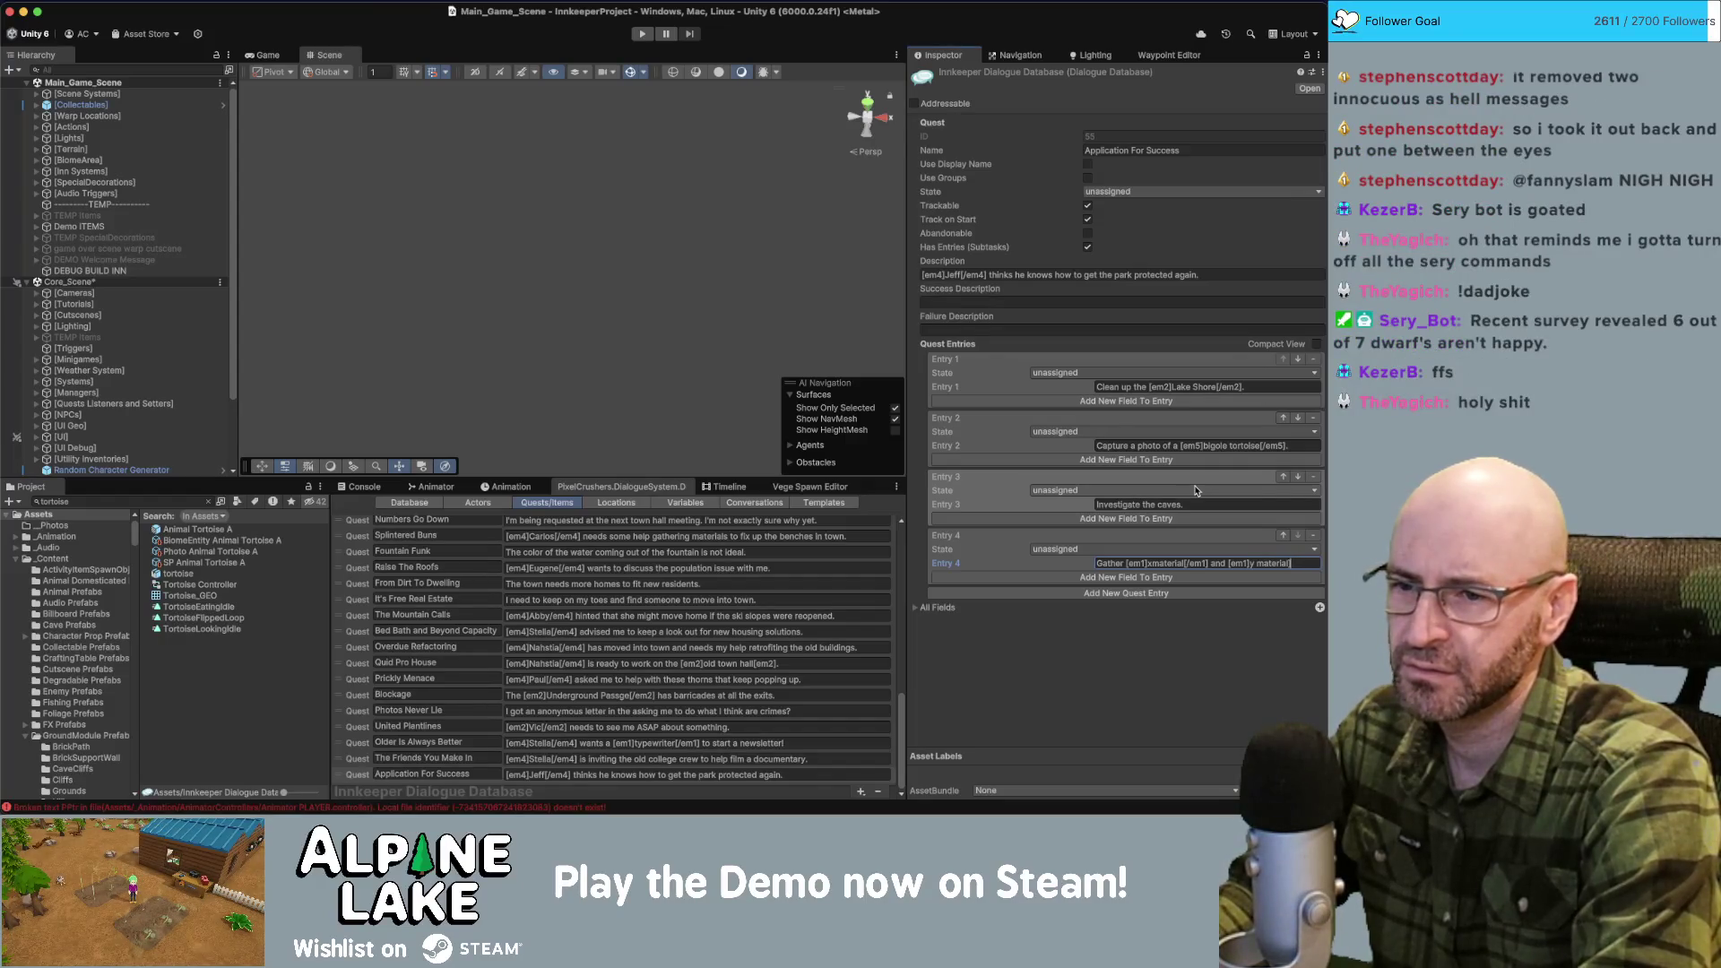
pyautogui.write('em1]')
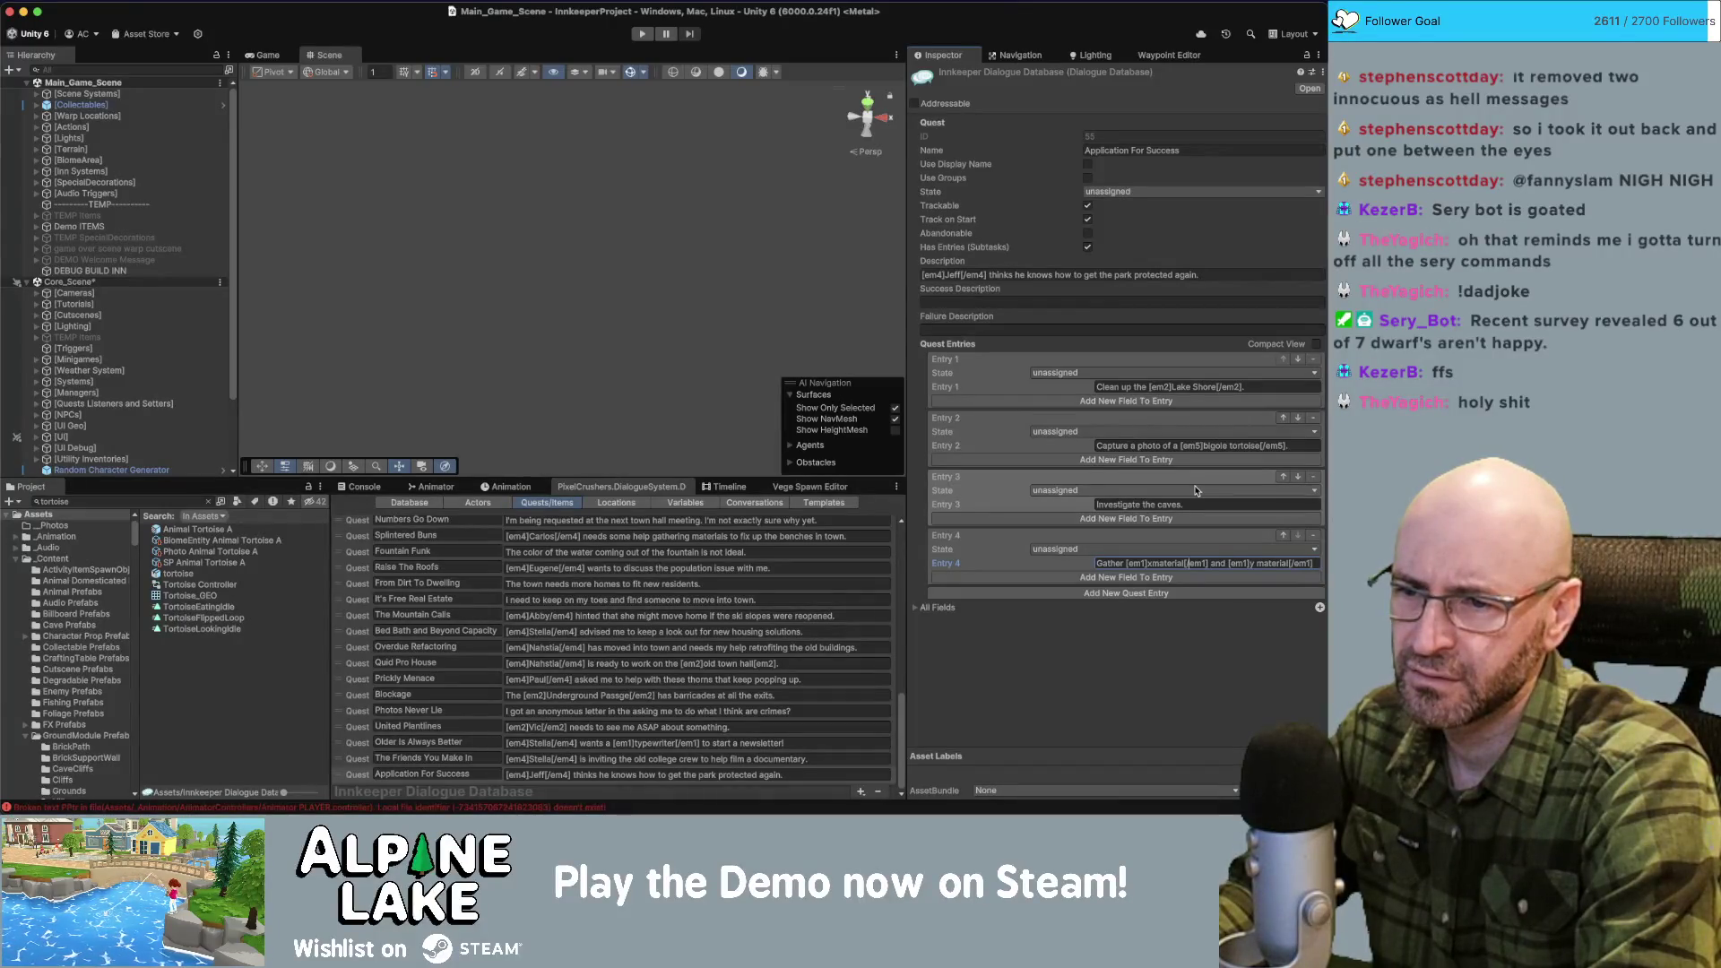
pyautogui.write('x')
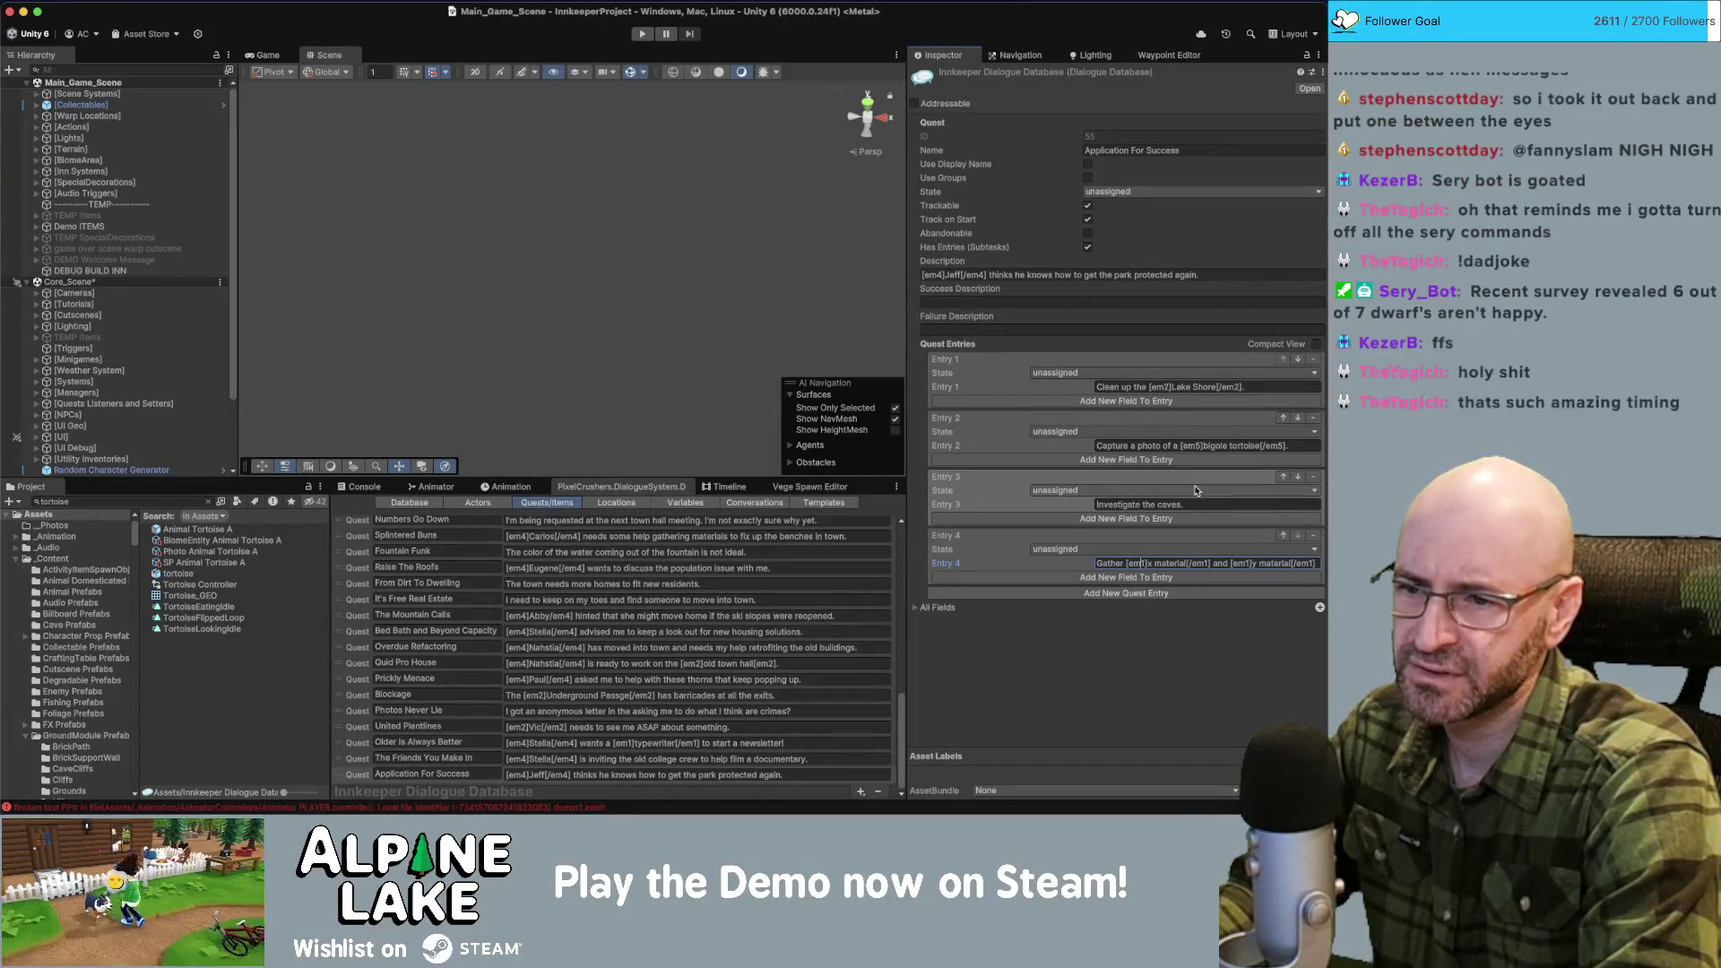
pyautogui.write('10')
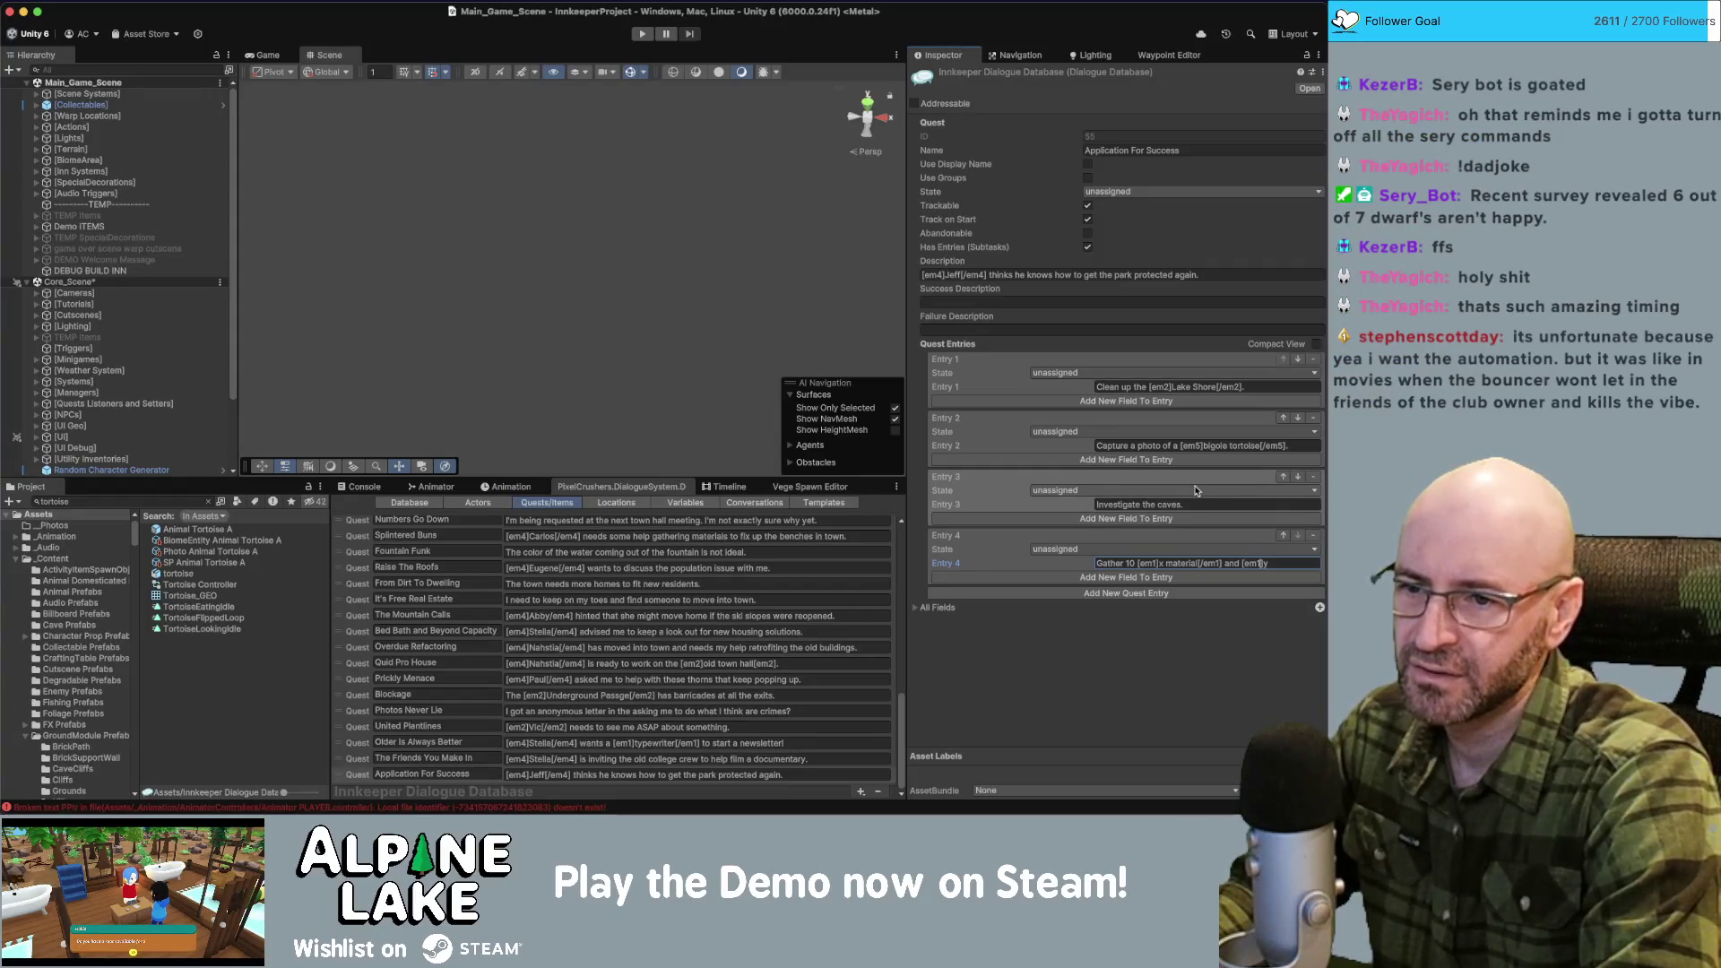
pyautogui.write('  5')
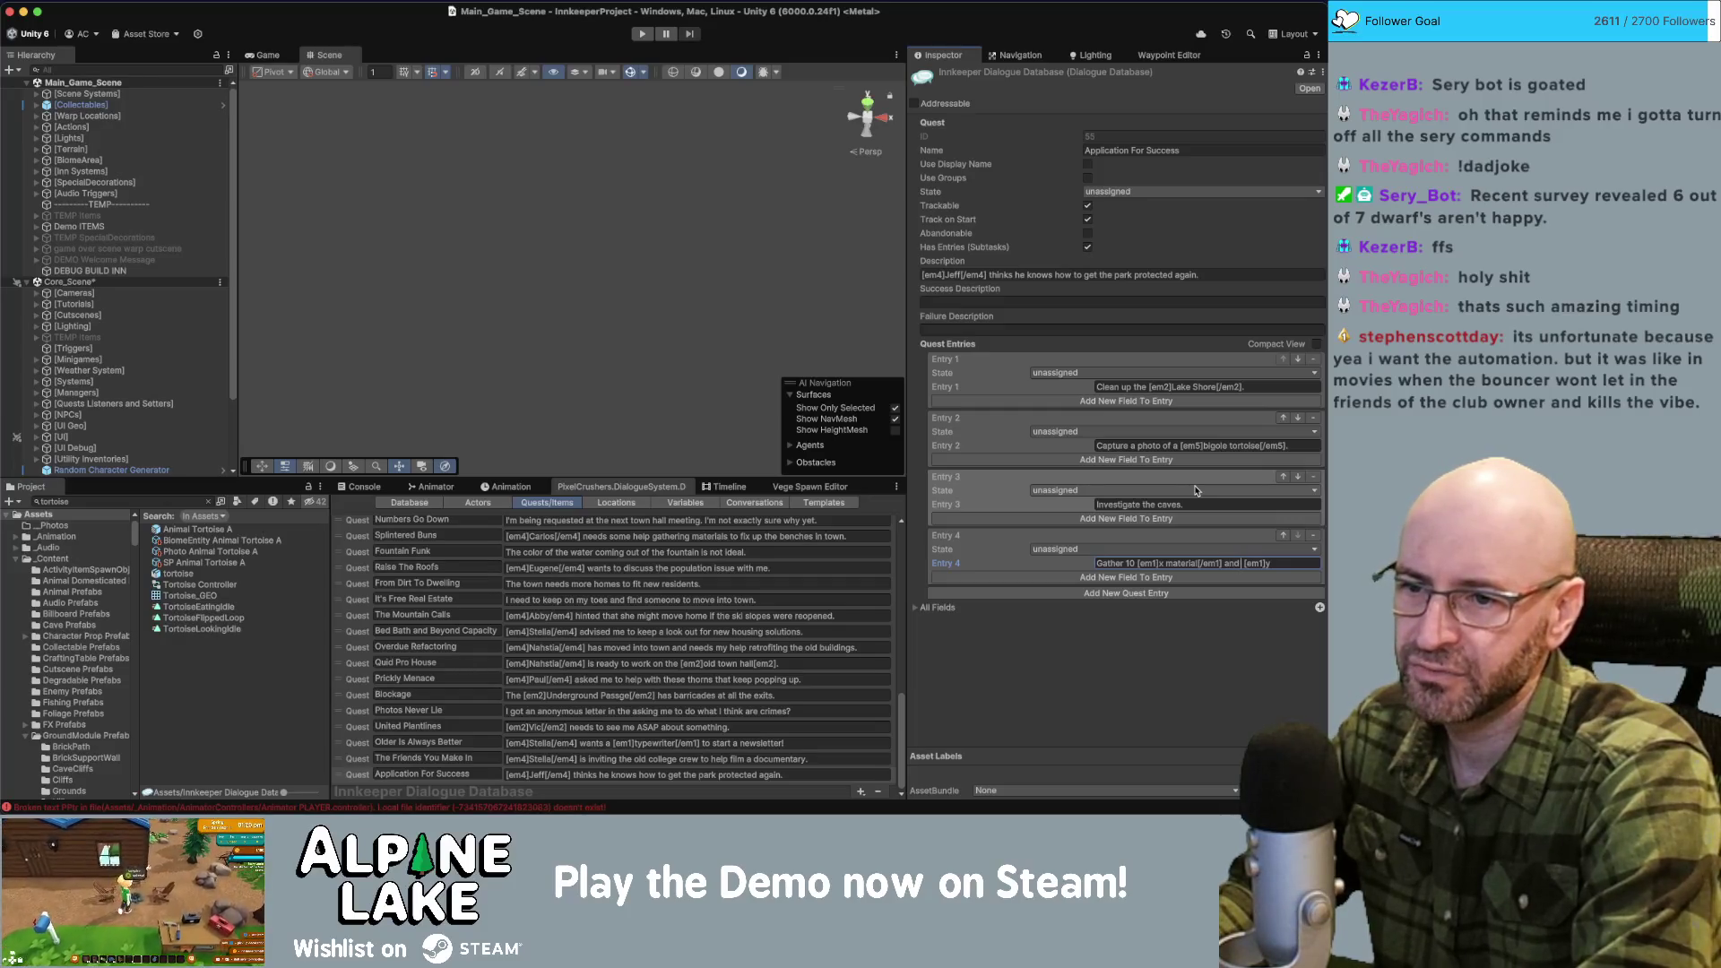
pyautogui.click(1170, 650)
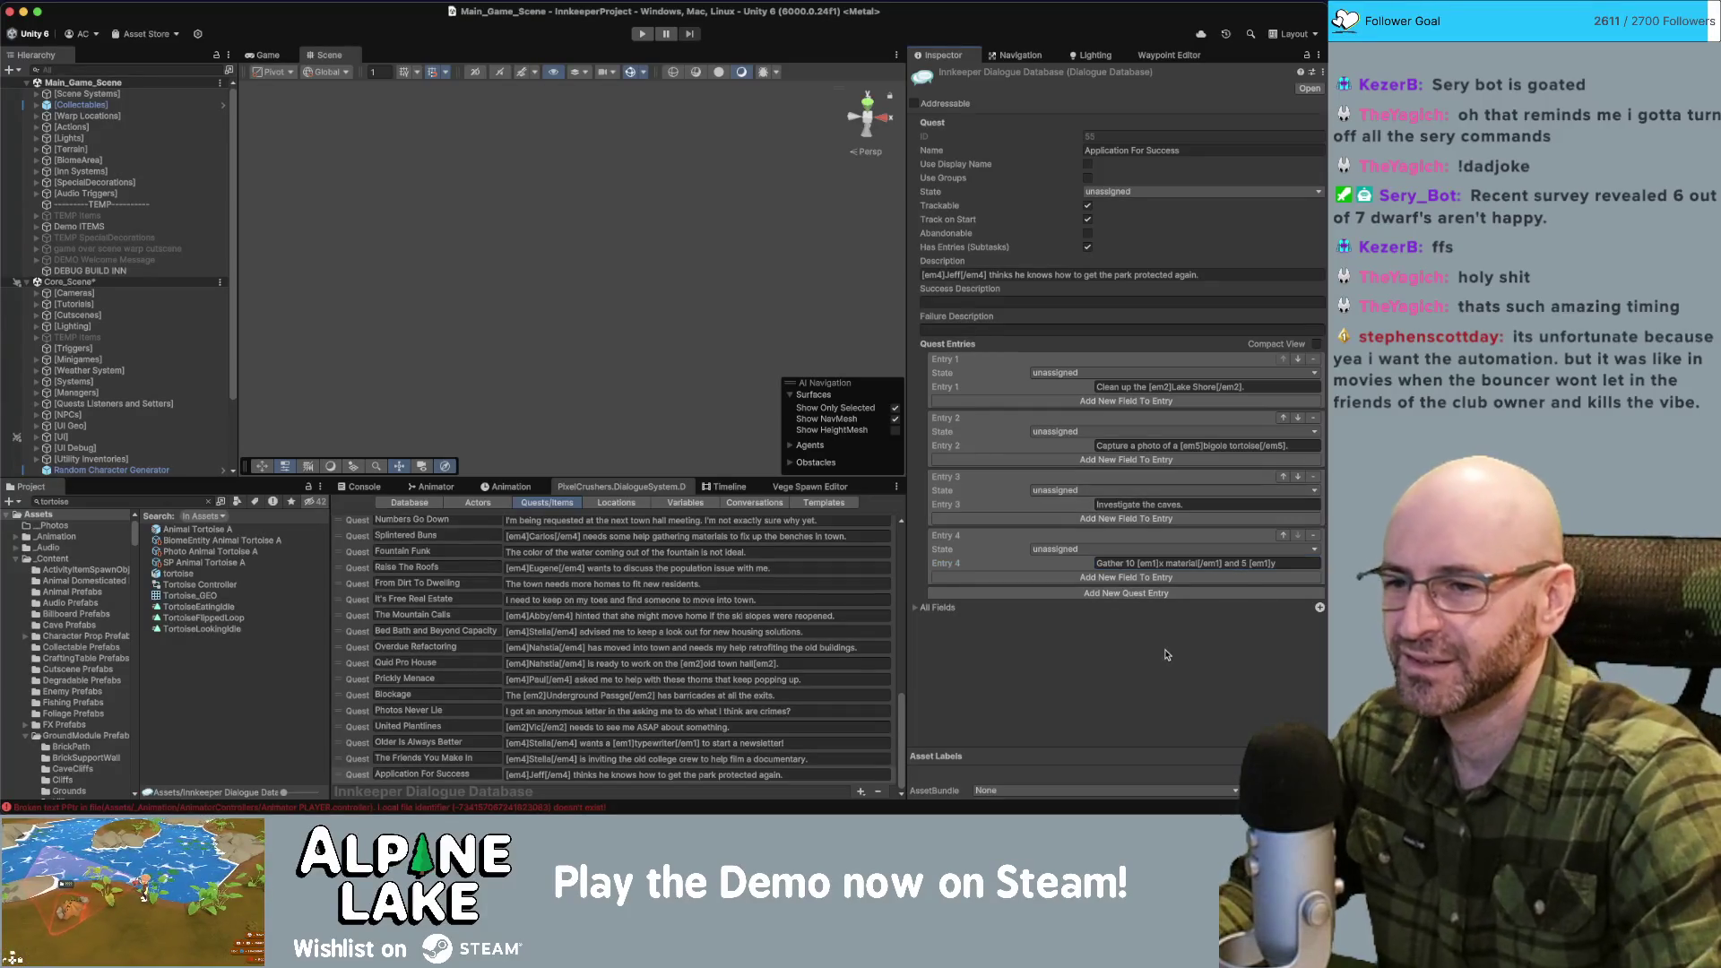